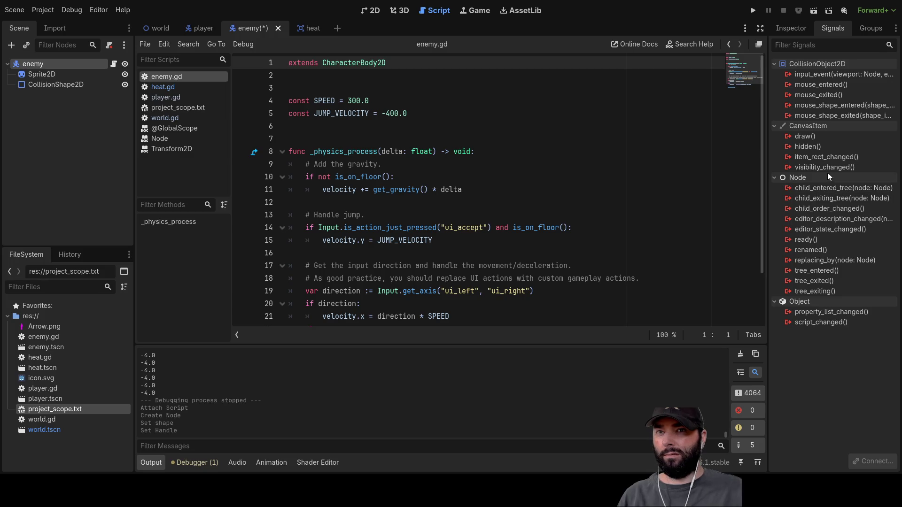
Look over the heat scene's root node, then return to the enemy scene and its root node
{"action": "left_click", "coordinate": [305, 36]}
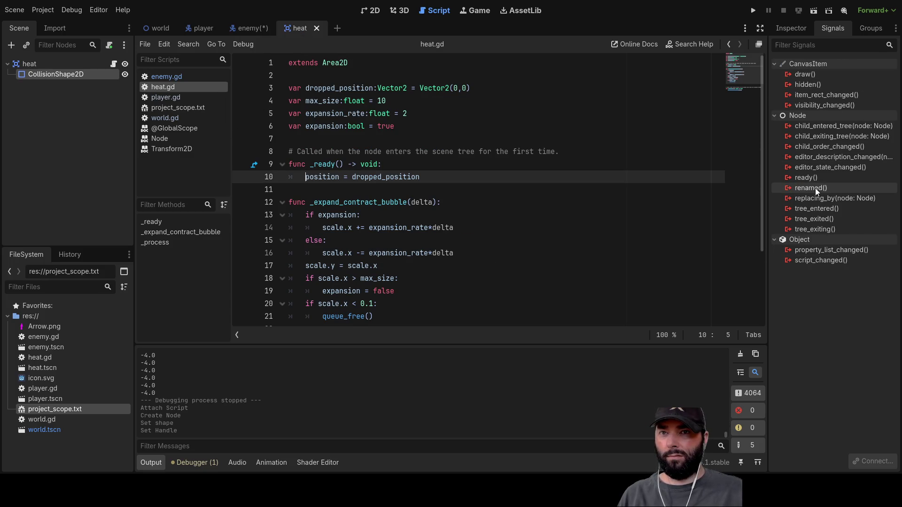
{"action": "left_click", "coordinate": [33, 64]}
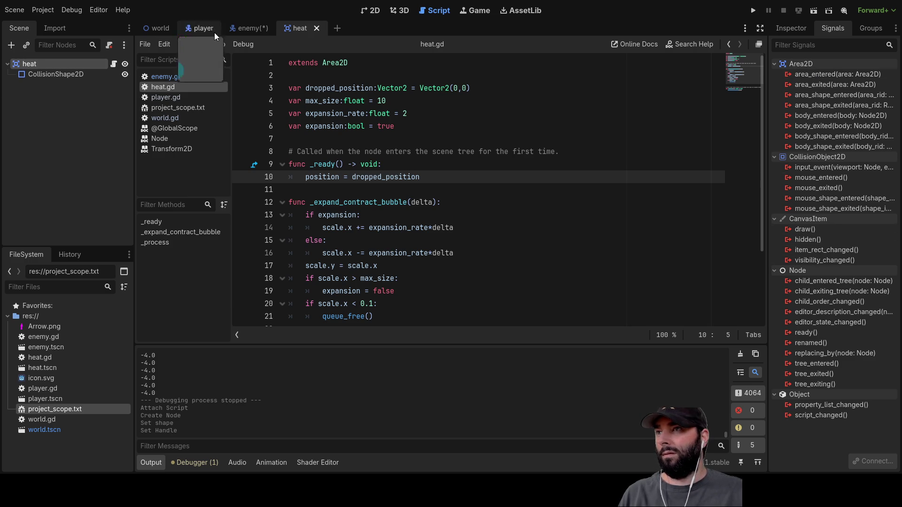
{"action": "left_click", "coordinate": [242, 21]}
{"action": "left_click", "coordinate": [47, 86]}
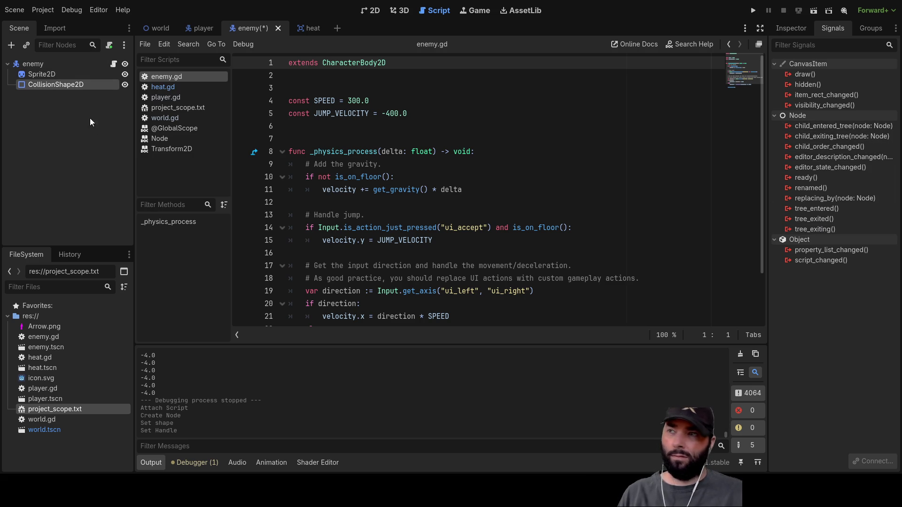
{"action": "left_click", "coordinate": [54, 66]}
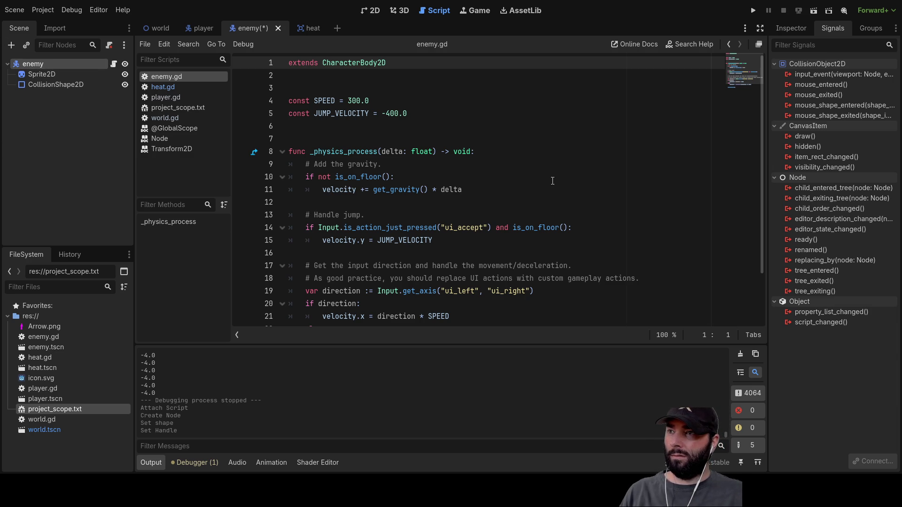
Delete the template function body from line 9 down in enemy.gd
{"action": "scroll", "coordinate": [412, 164], "scroll_direction": "down", "scroll_amount": 1}
{"action": "scroll", "coordinate": [411, 163], "scroll_direction": "up", "scroll_amount": 1}
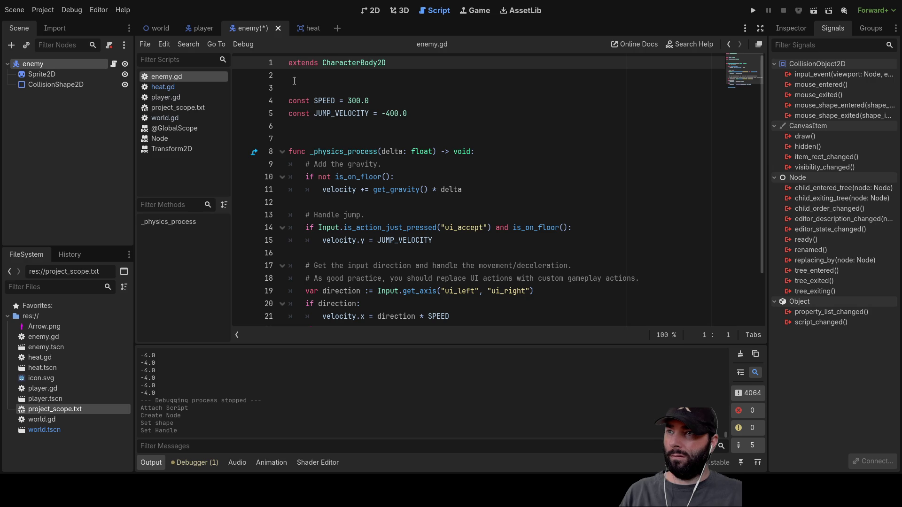
{"action": "mouse_move", "coordinate": [290, 74]}
{"action": "left_mouse_down"}
{"action": "mouse_move", "coordinate": [423, 307]}
{"action": "mouse_move", "coordinate": [456, 310]}
{"action": "left_mouse_up"}
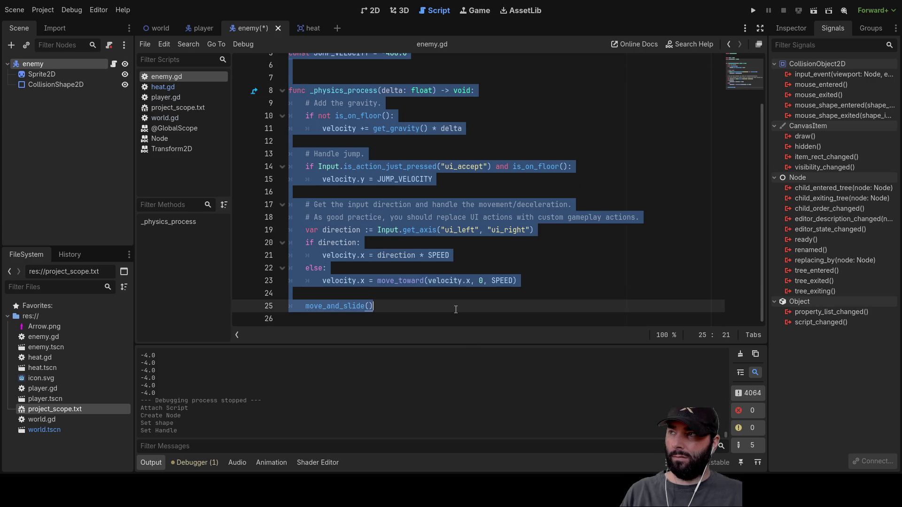
{"action": "key", "text": "BackSpace"}
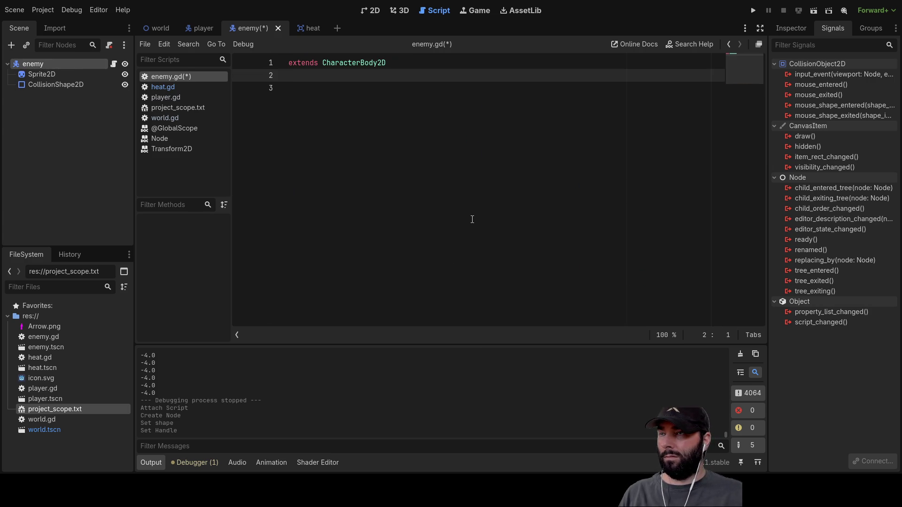
{"action": "key", "text": "ctrl+z"}
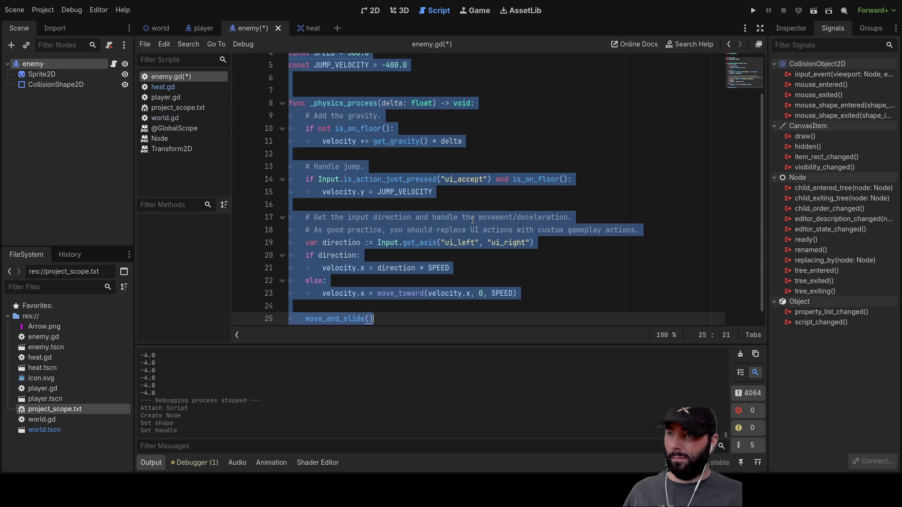
{"action": "left_click", "coordinate": [306, 116]}
{"action": "left_click_drag", "start_coordinate": [305, 115], "coordinate": [488, 388]}
{"action": "key", "text": "BackSpace"}
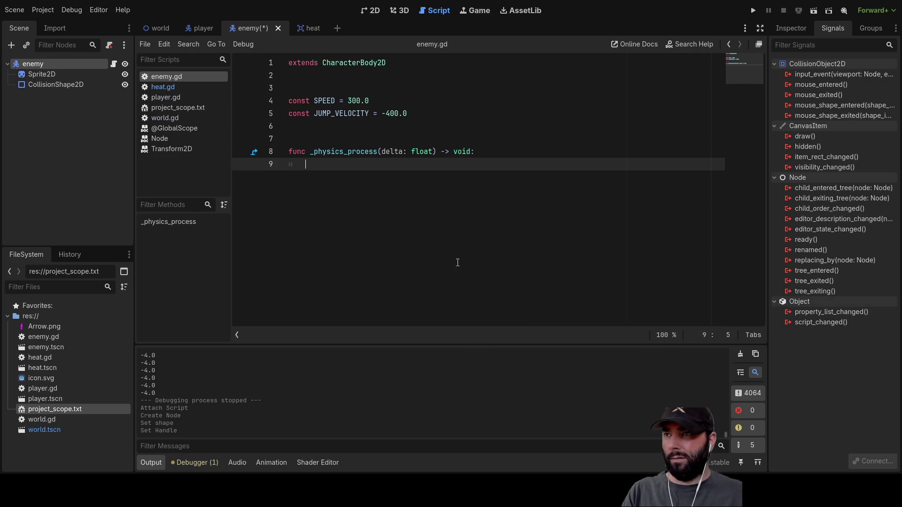
Remove the SPEED and JUMP_VELOCITY constants, put pass in _physics_process, and show 2D
{"action": "left_click_drag", "start_coordinate": [430, 113], "coordinate": [288, 88]}
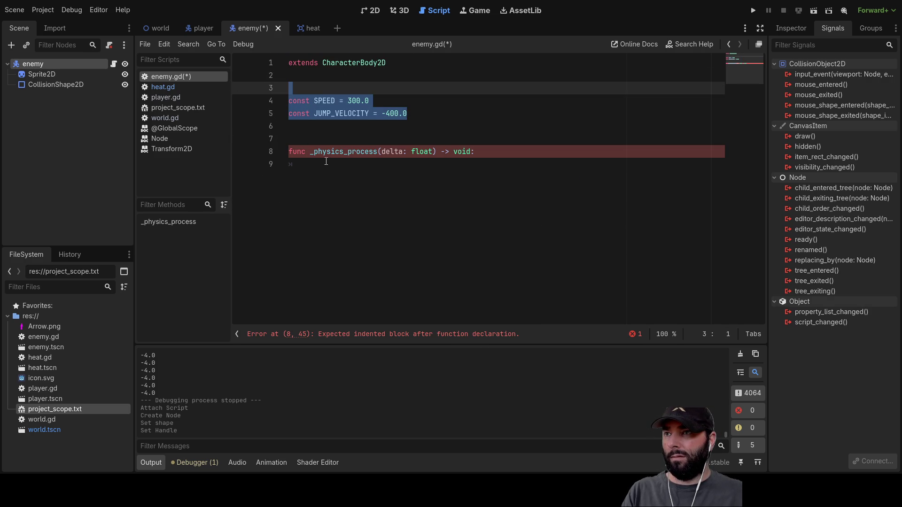
{"action": "key", "text": "BackSpace"}
{"action": "left_click", "coordinate": [327, 138]}
{"action": "type", "text": "pass"}
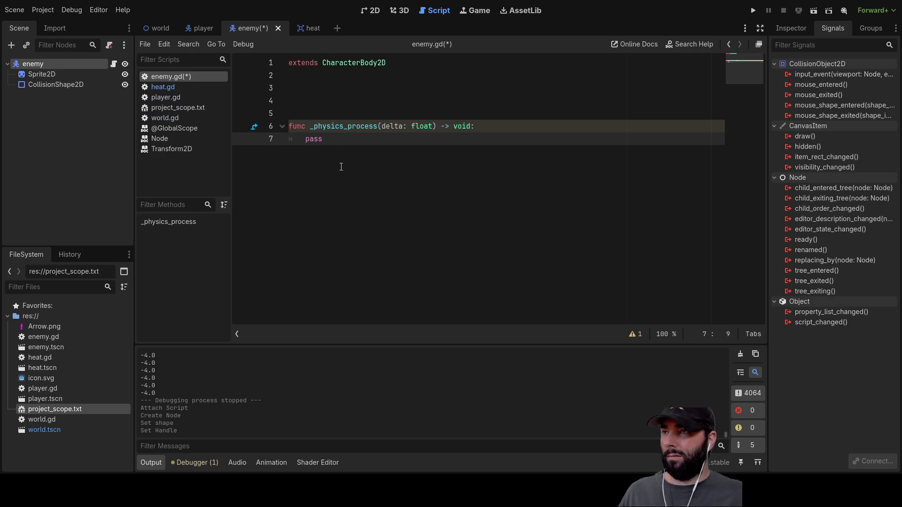
{"action": "left_click", "coordinate": [326, 88]}
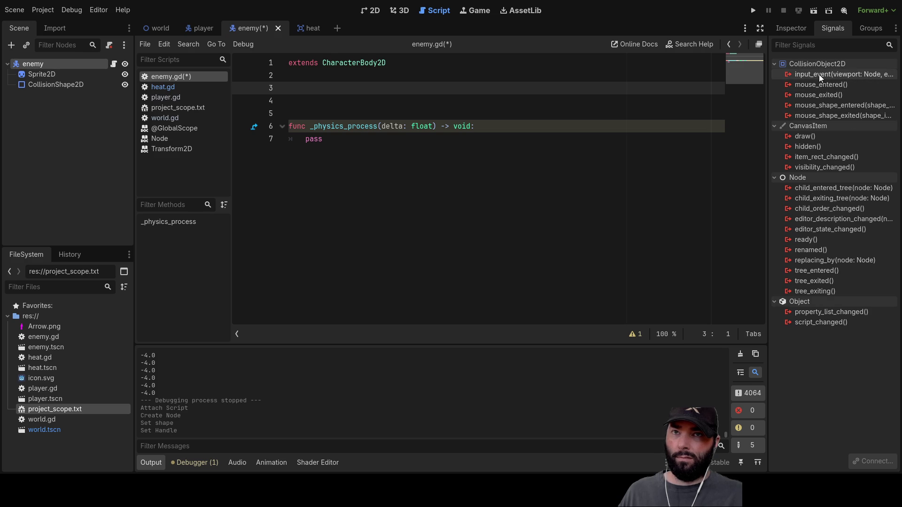
{"action": "left_click", "coordinate": [322, 198]}
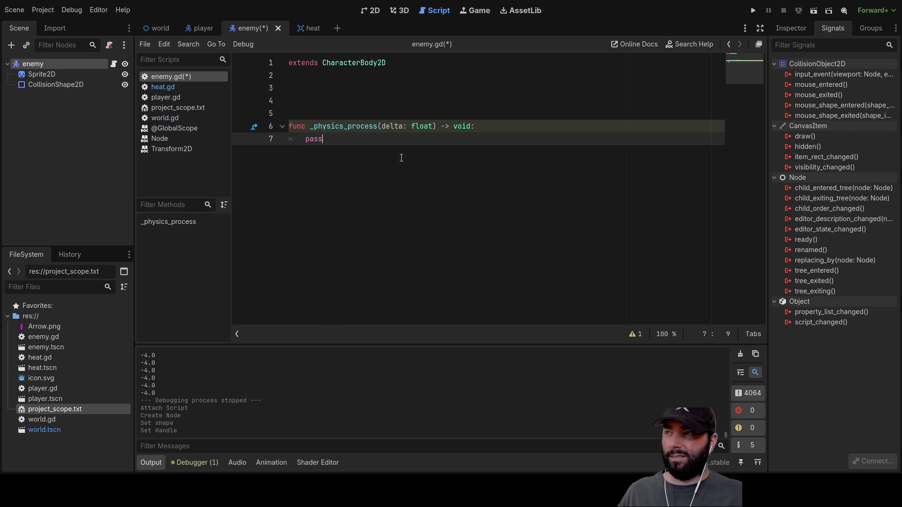
{"action": "left_click", "coordinate": [374, 12]}
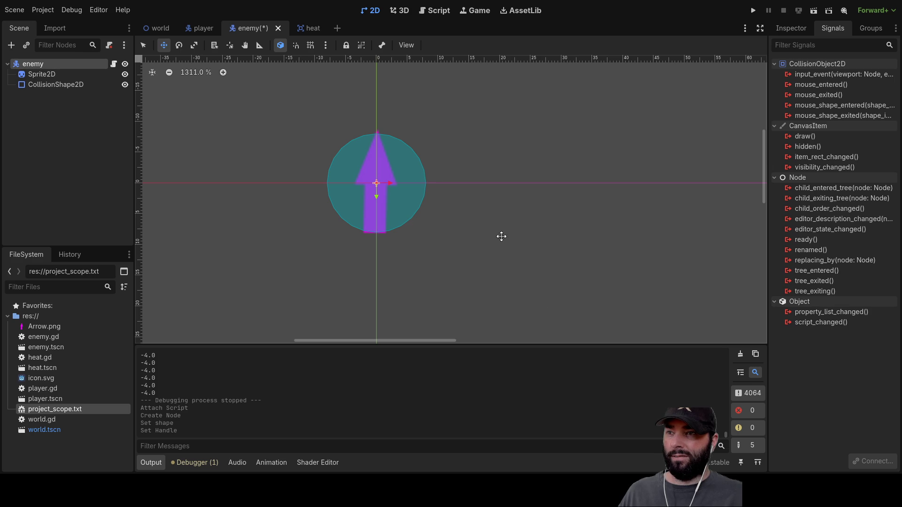
Select the enemy's CollisionShape2D node in the Scene dock
{"action": "left_click", "coordinate": [64, 86]}
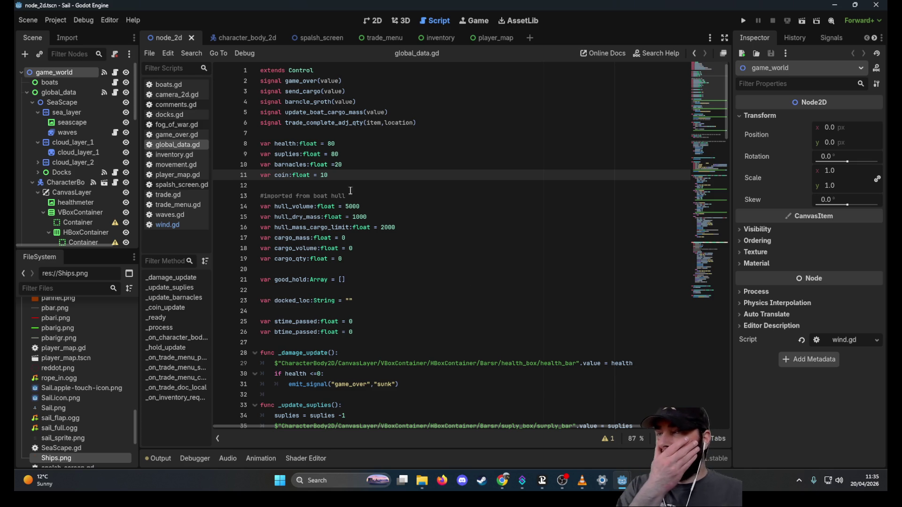
Open the character_body_2d boat scene and its attached movement.gd script
{"action": "left_click", "coordinate": [373, 20]}
{"action": "scroll", "coordinate": [478, 220], "scroll_direction": "down", "scroll_amount": 5}
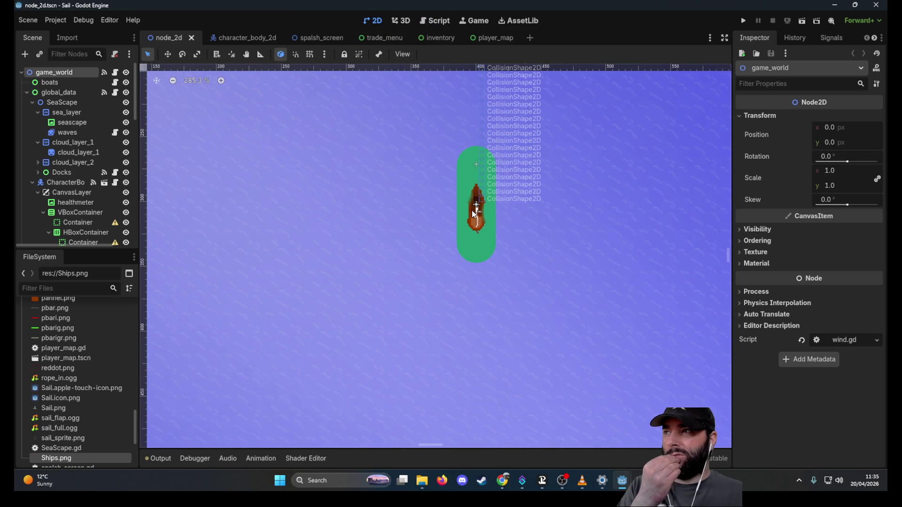
{"action": "left_click", "coordinate": [246, 38]}
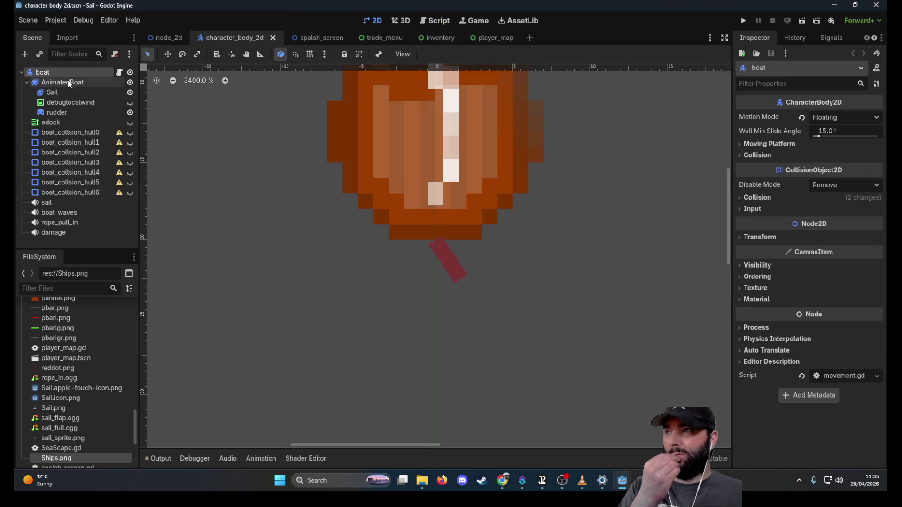
{"action": "left_click", "coordinate": [119, 71]}
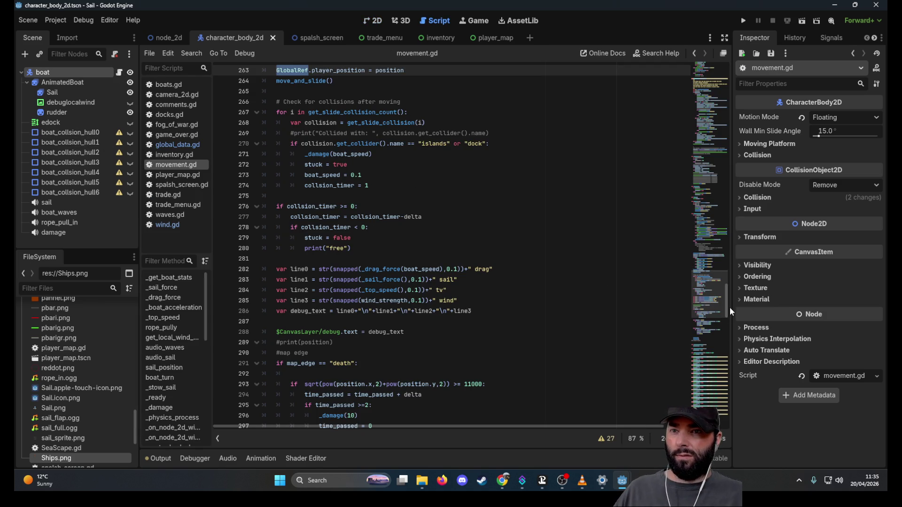
Highlight the _on_dock_trade_20 and _on_dock_trade_5 body_exited handlers in movement.gd
{"action": "left_click_drag", "start_coordinate": [729, 310], "coordinate": [729, 417]}
{"action": "scroll", "coordinate": [330, 207], "scroll_direction": "up", "scroll_amount": 7}
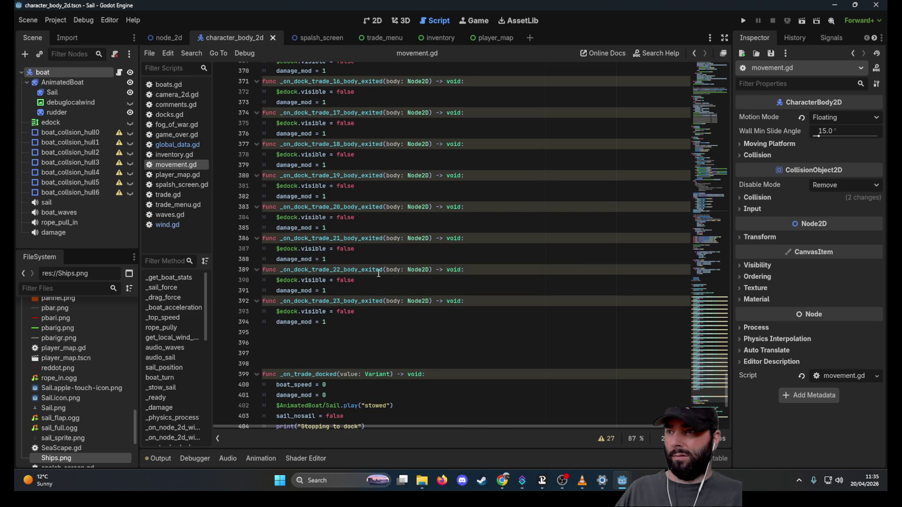
{"action": "left_click_drag", "start_coordinate": [354, 217], "coordinate": [273, 215]}
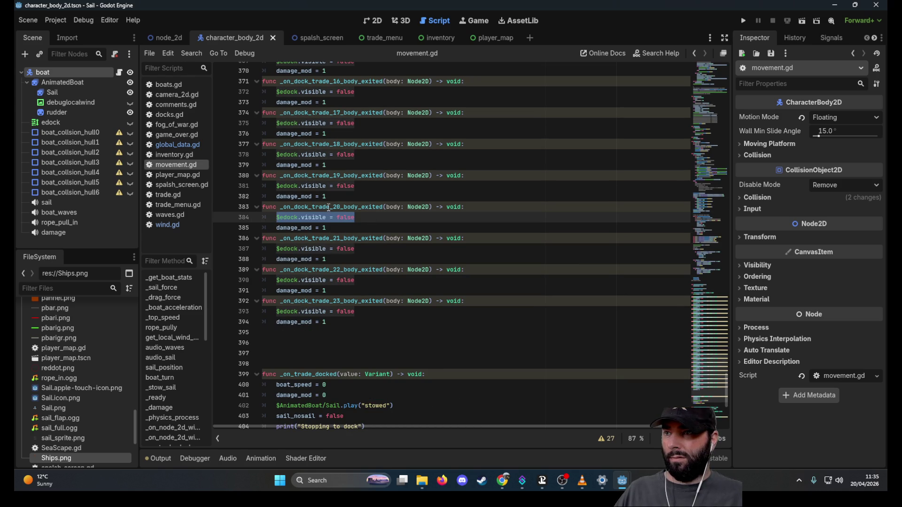
{"action": "double_click", "coordinate": [328, 207]}
{"action": "scroll", "coordinate": [444, 331], "scroll_direction": "up", "scroll_amount": 10}
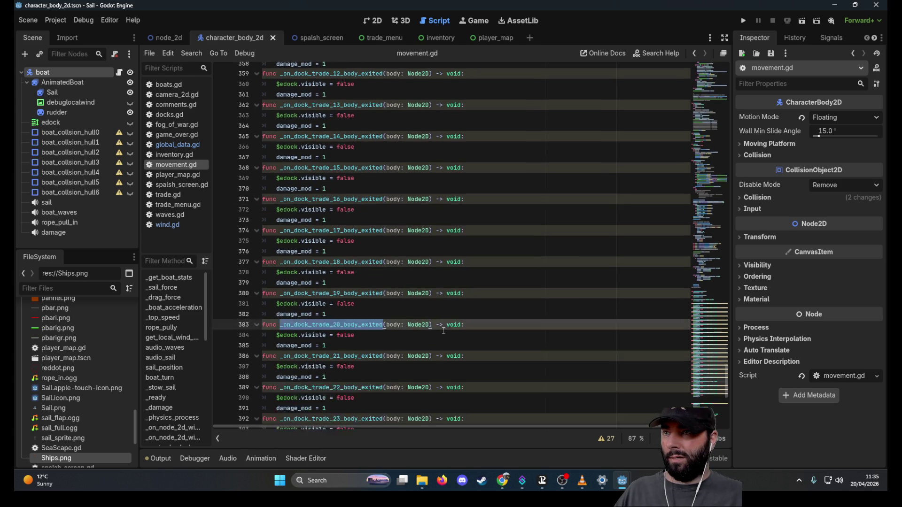
{"action": "scroll", "coordinate": [444, 331], "scroll_direction": "up", "scroll_amount": 5}
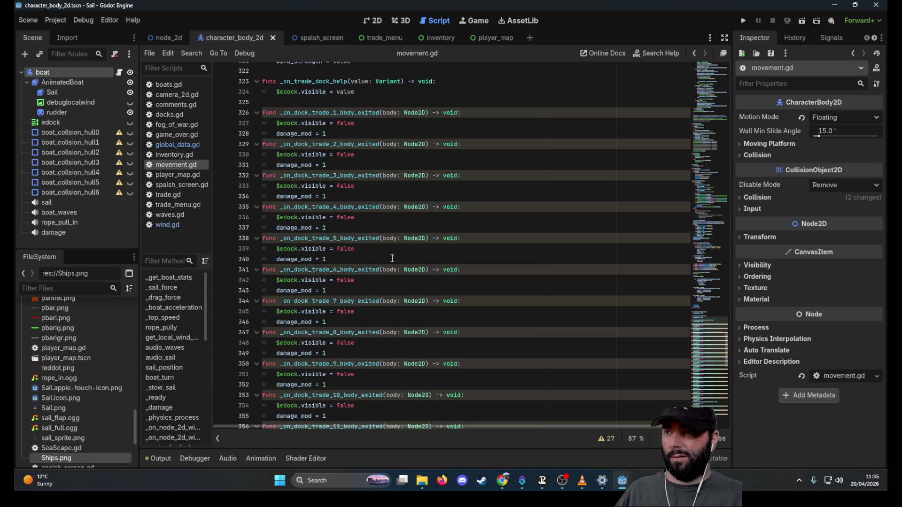
{"action": "scroll", "coordinate": [392, 258], "scroll_direction": "up", "scroll_amount": 5}
{"action": "scroll", "coordinate": [393, 258], "scroll_direction": "down", "scroll_amount": 7}
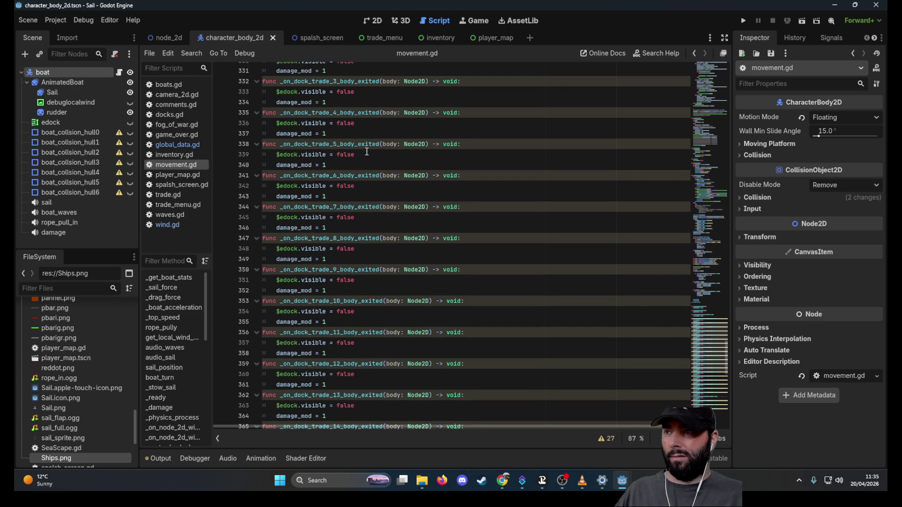
{"action": "double_click", "coordinate": [364, 144]}
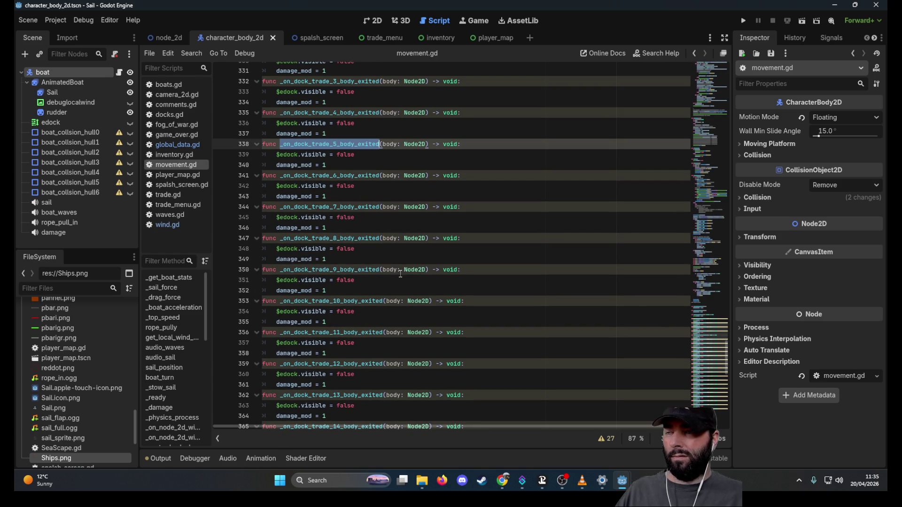
Scroll further down movement.gd to the _on_trade_docked function
{"action": "scroll", "coordinate": [709, 361], "scroll_direction": "down", "scroll_amount": 15}
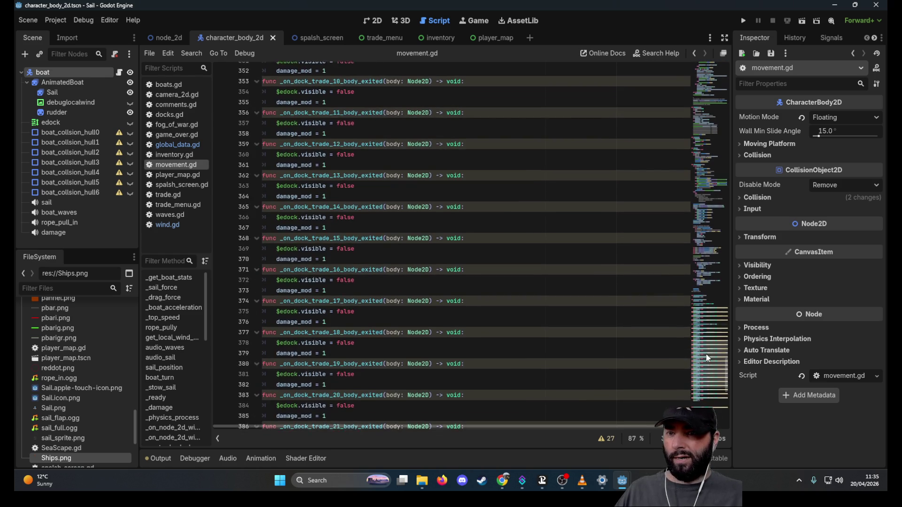
{"action": "scroll", "coordinate": [705, 359], "scroll_direction": "down", "scroll_amount": 5}
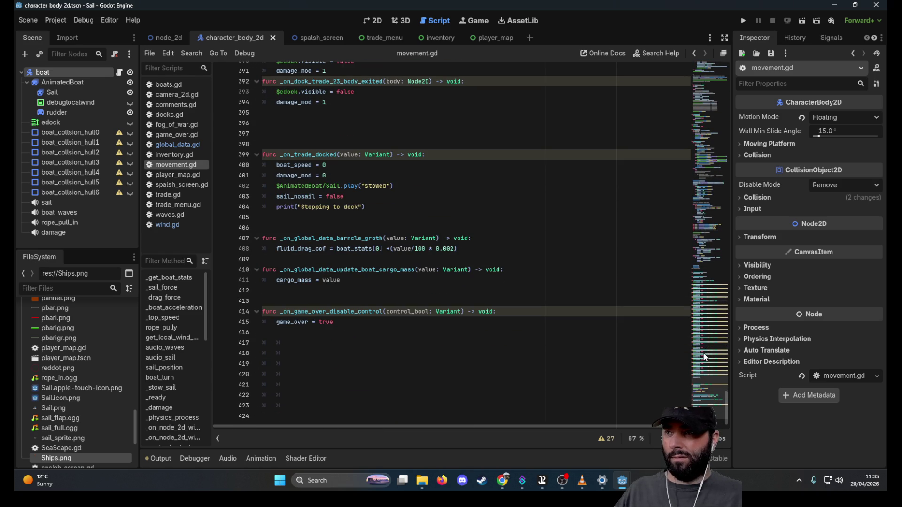
{"action": "scroll", "coordinate": [705, 357], "scroll_direction": "up", "scroll_amount": 6}
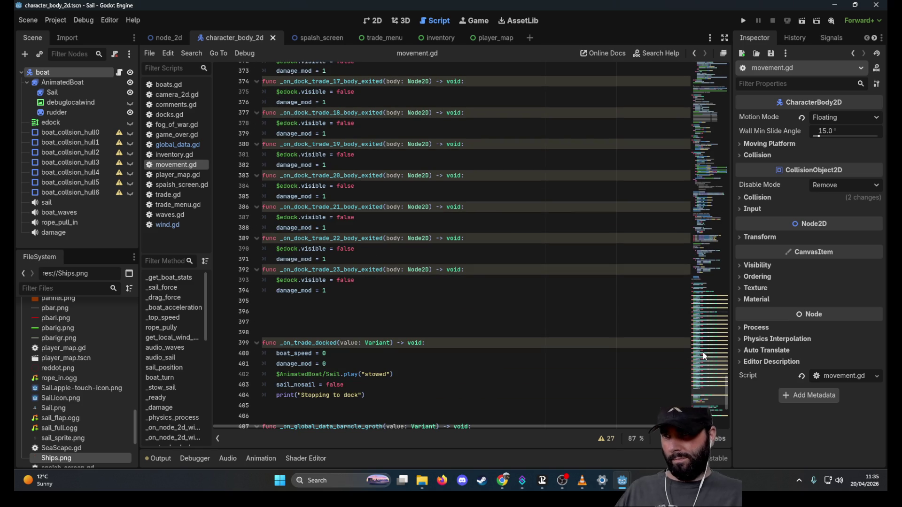
{"action": "scroll", "coordinate": [703, 355], "scroll_direction": "up", "scroll_amount": 15}
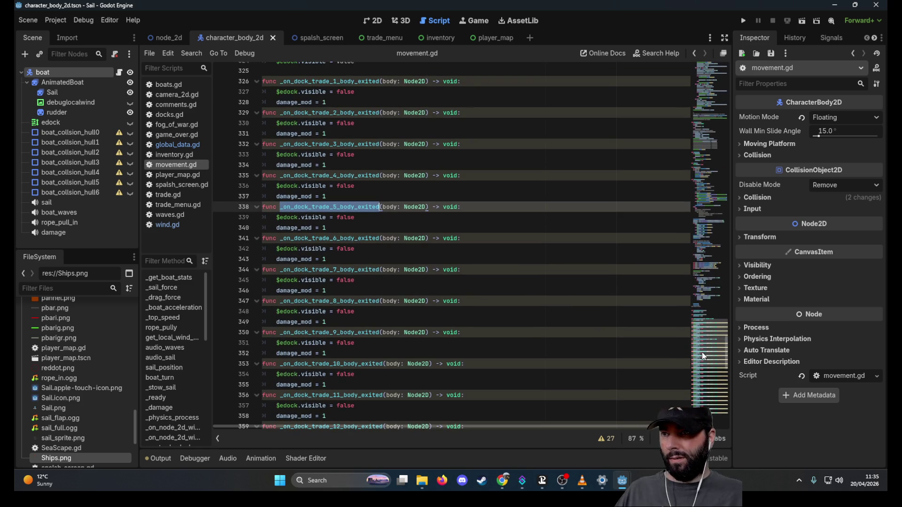
{"action": "scroll", "coordinate": [703, 356], "scroll_direction": "up", "scroll_amount": 10}
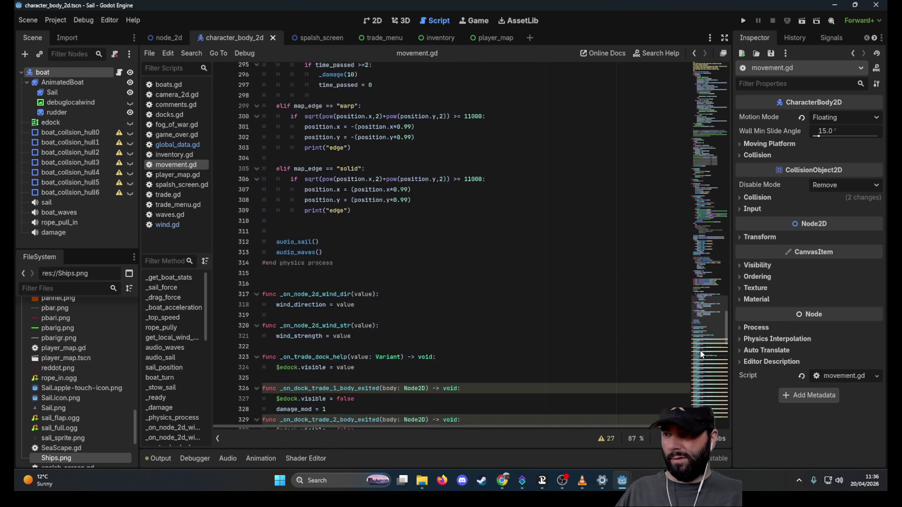
{"action": "scroll", "coordinate": [701, 354], "scroll_direction": "down", "scroll_amount": 3}
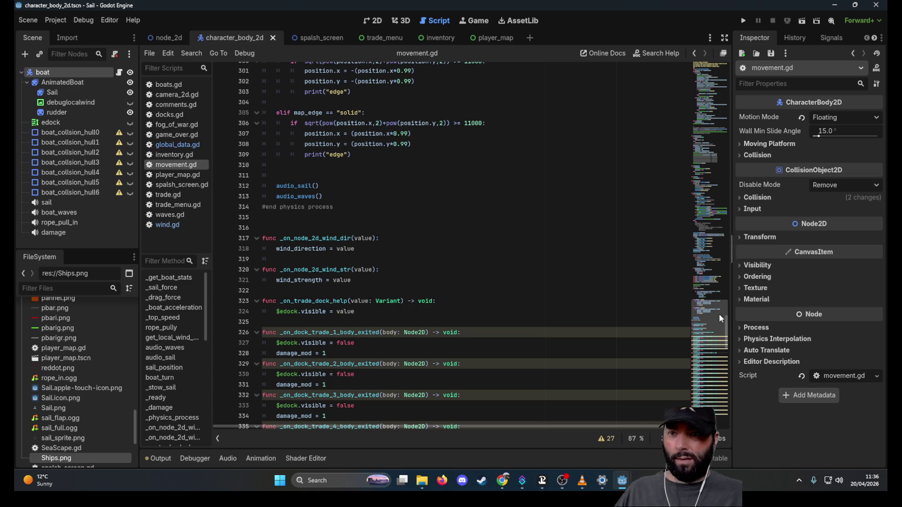
{"action": "scroll", "coordinate": [324, 306], "scroll_direction": "down", "scroll_amount": 3}
{"action": "double_click", "coordinate": [329, 372]}
{"action": "scroll", "coordinate": [422, 339], "scroll_direction": "down", "scroll_amount": 4}
{"action": "scroll", "coordinate": [434, 337], "scroll_direction": "down", "scroll_amount": 15}
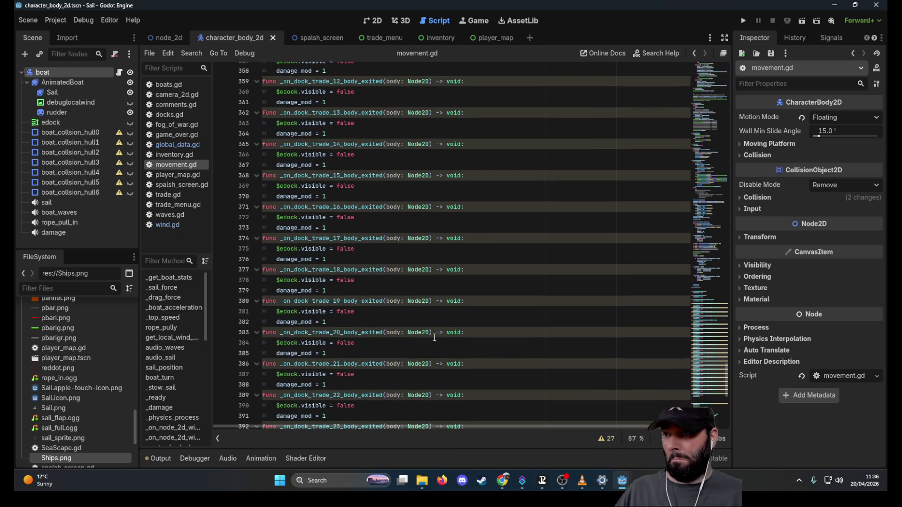
{"action": "scroll", "coordinate": [434, 338], "scroll_direction": "down", "scroll_amount": 5}
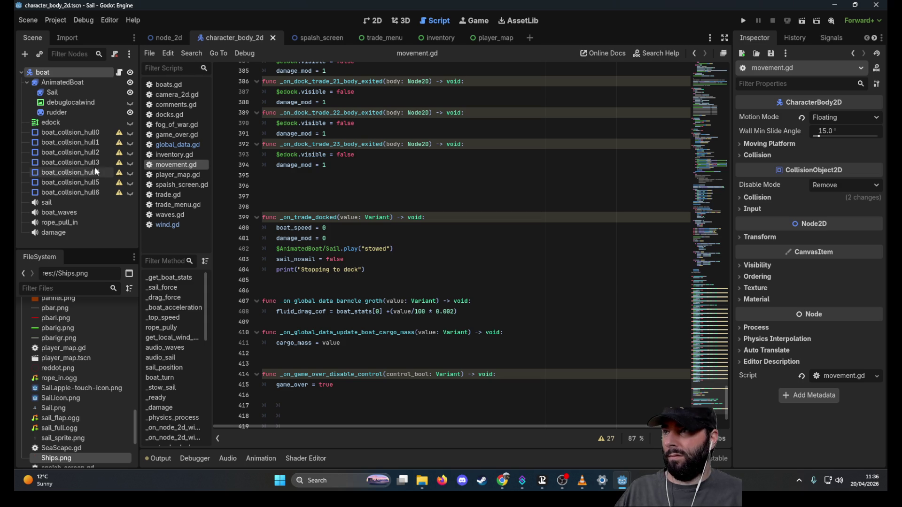
{"action": "left_click", "coordinate": [169, 43]}
Show node_2d in 2D, expand Docks, and inspect the dock_trade1 area and its collision shape
{"action": "scroll", "coordinate": [112, 182], "scroll_direction": "down", "scroll_amount": 5}
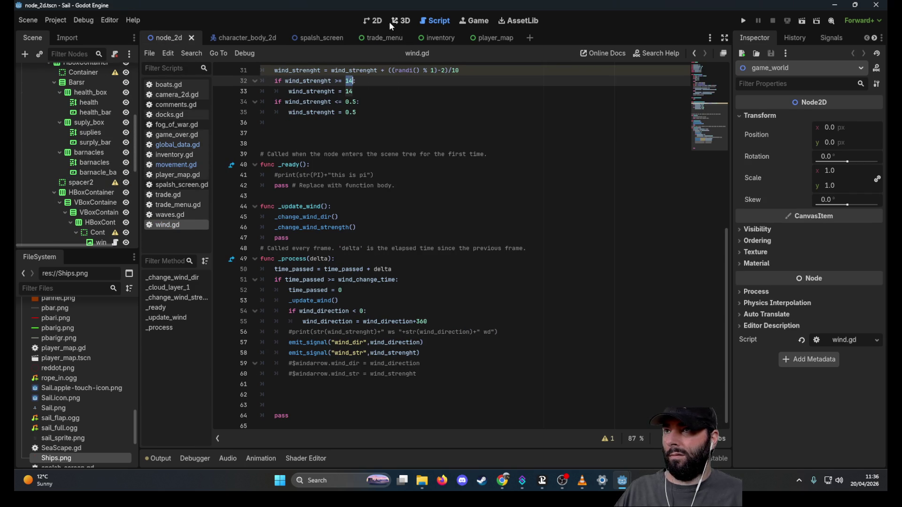
{"action": "left_click", "coordinate": [381, 21]}
{"action": "scroll", "coordinate": [383, 203], "scroll_direction": "down", "scroll_amount": 8}
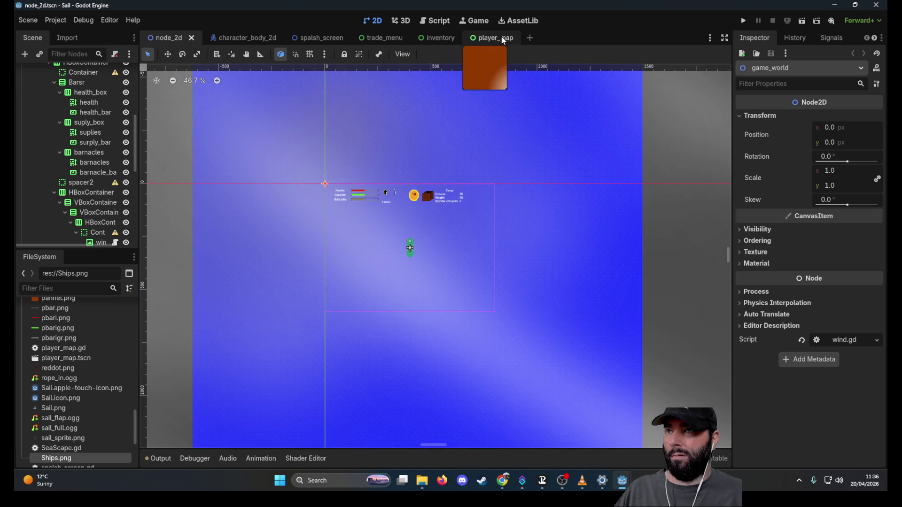
{"action": "mouse_move", "coordinate": [452, 41]}
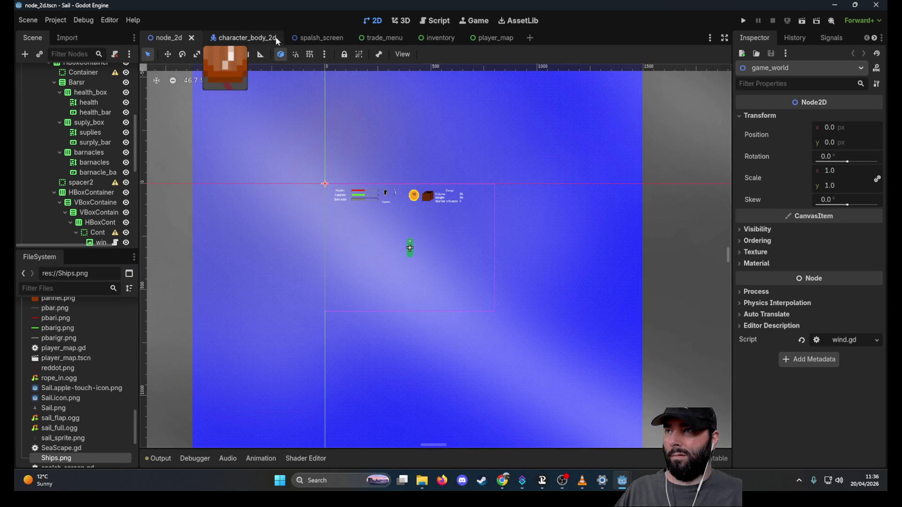
{"action": "scroll", "coordinate": [100, 172], "scroll_direction": "down", "scroll_amount": 5}
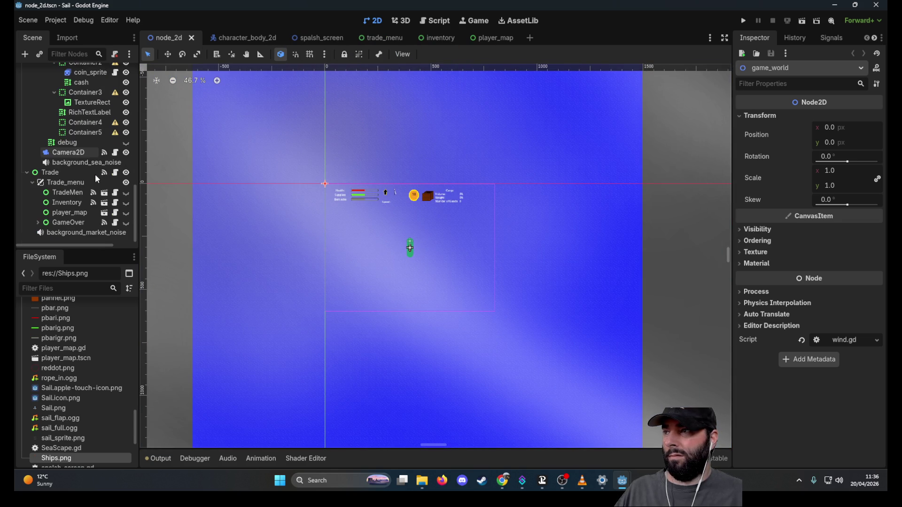
{"action": "scroll", "coordinate": [95, 174], "scroll_direction": "up", "scroll_amount": 6}
{"action": "scroll", "coordinate": [71, 177], "scroll_direction": "up", "scroll_amount": 5}
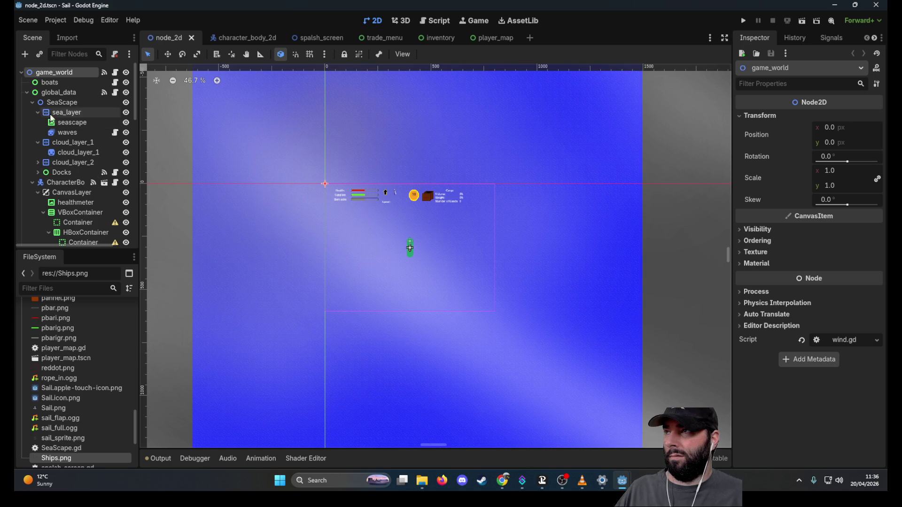
{"action": "left_click", "coordinate": [38, 172]}
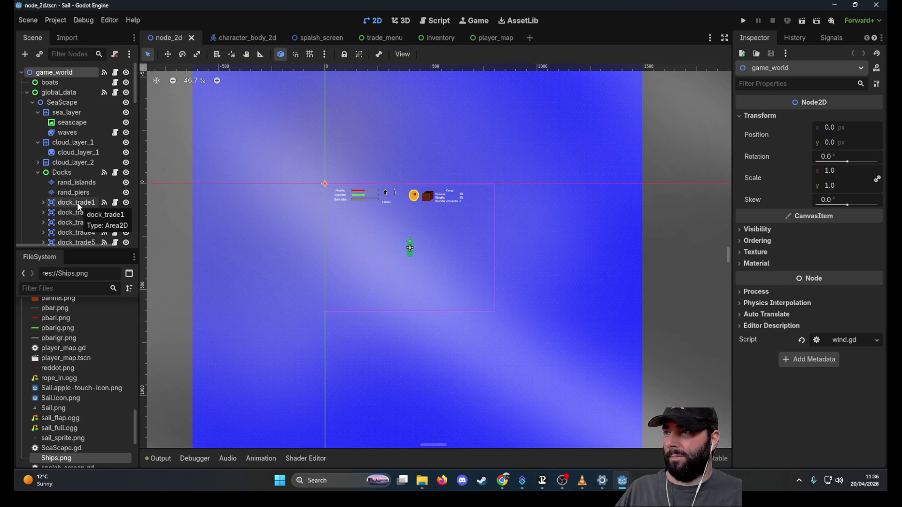
{"action": "left_click", "coordinate": [80, 203]}
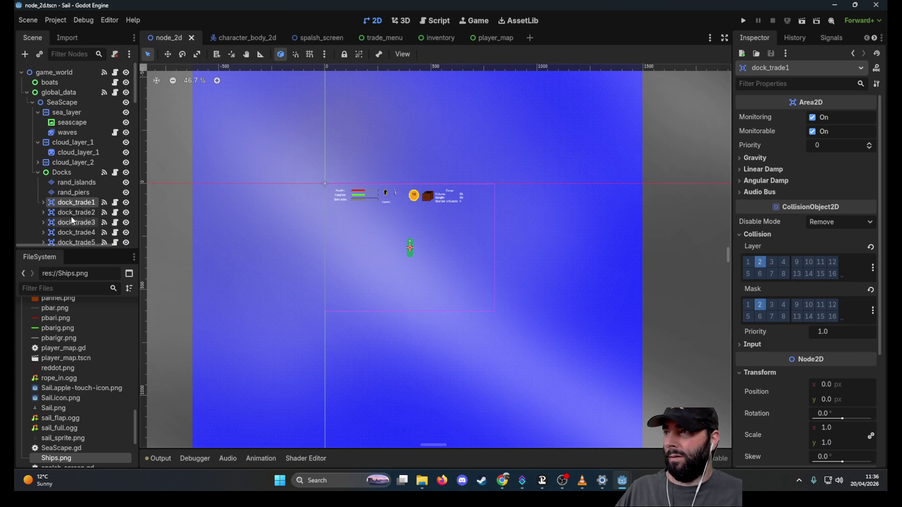
{"action": "left_click", "coordinate": [42, 202]}
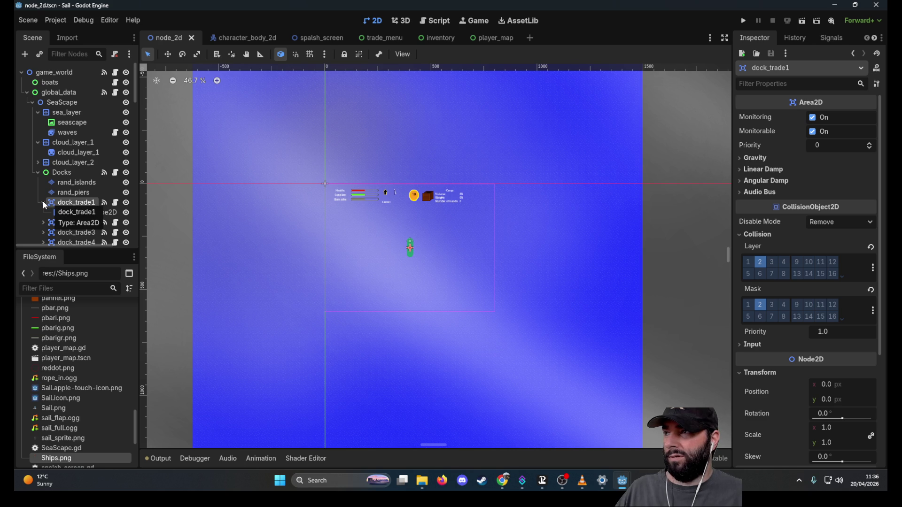
{"action": "left_click", "coordinate": [43, 202]}
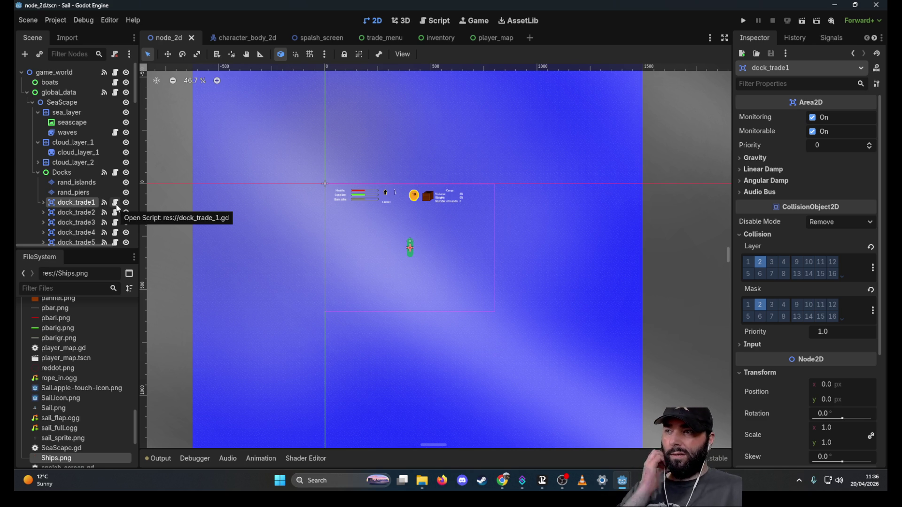
Open dock_trade_1.gd, check dock_trade1's signals and CollisionShape2D, then minimize the Sail editor
{"action": "left_click", "coordinate": [115, 203]}
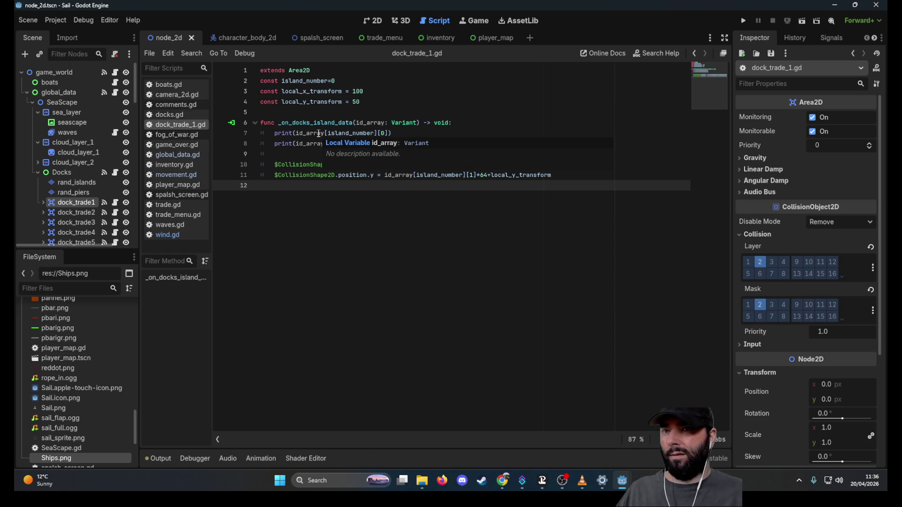
{"action": "left_click", "coordinate": [831, 37]}
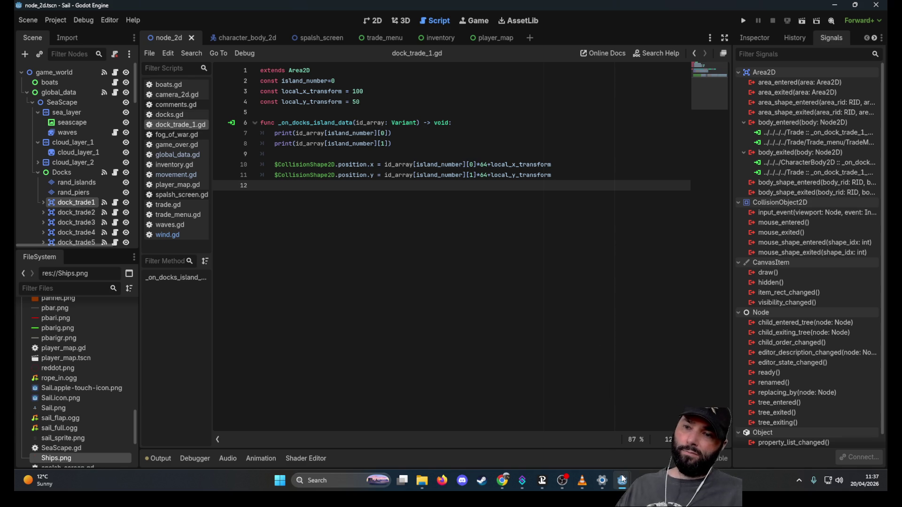
{"action": "mouse_move", "coordinate": [624, 478]}
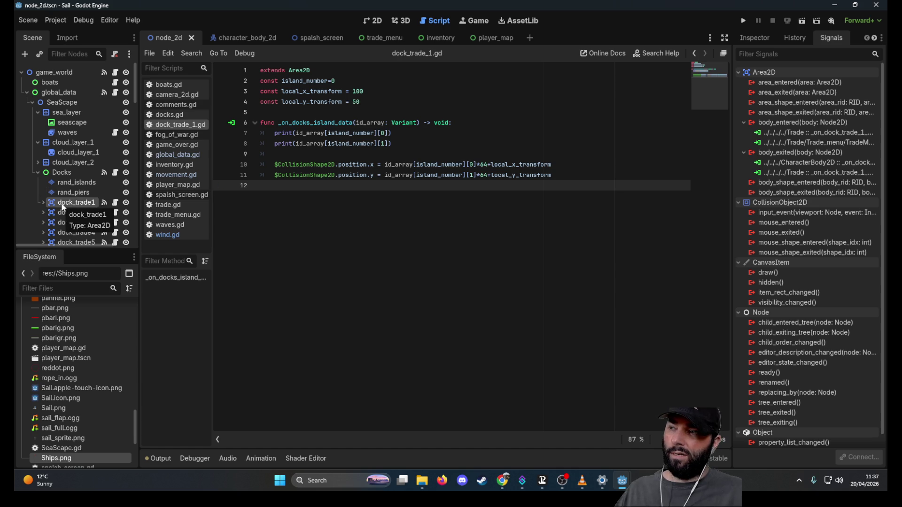
{"action": "left_click", "coordinate": [42, 203]}
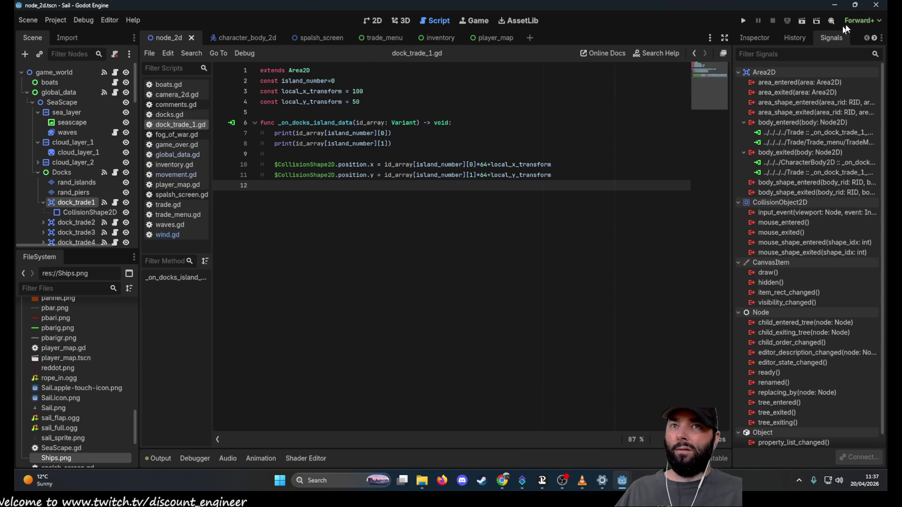
{"action": "left_click", "coordinate": [877, 8]}
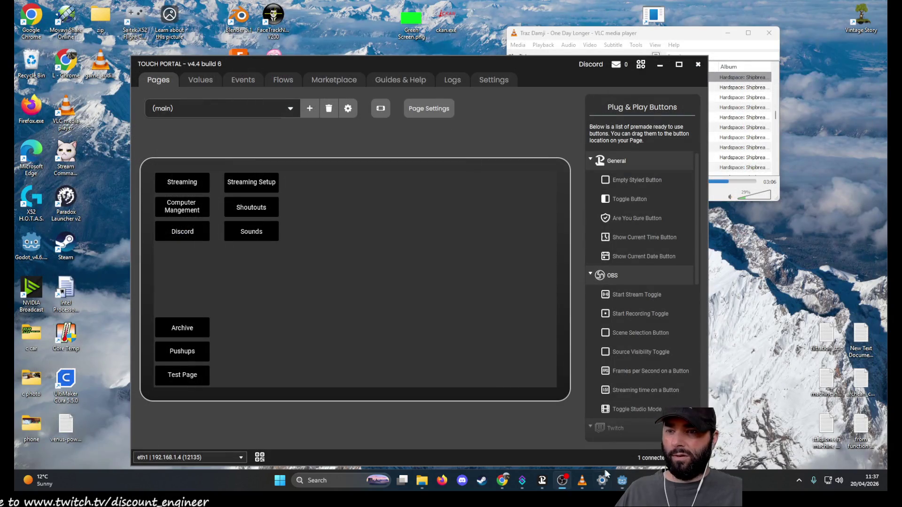
Restore the heat_trail editor and check the player and enemy nodes in the world scene
{"action": "left_click", "coordinate": [615, 430]}
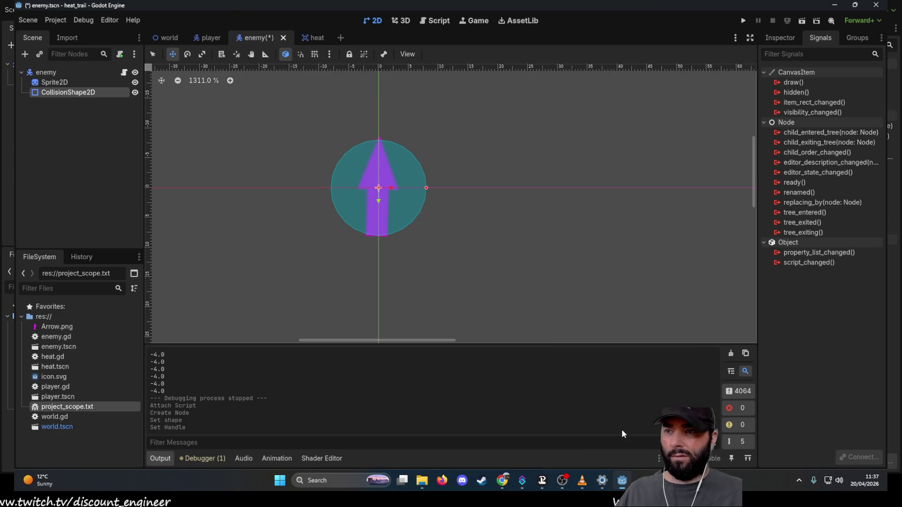
{"action": "left_click", "coordinate": [165, 39]}
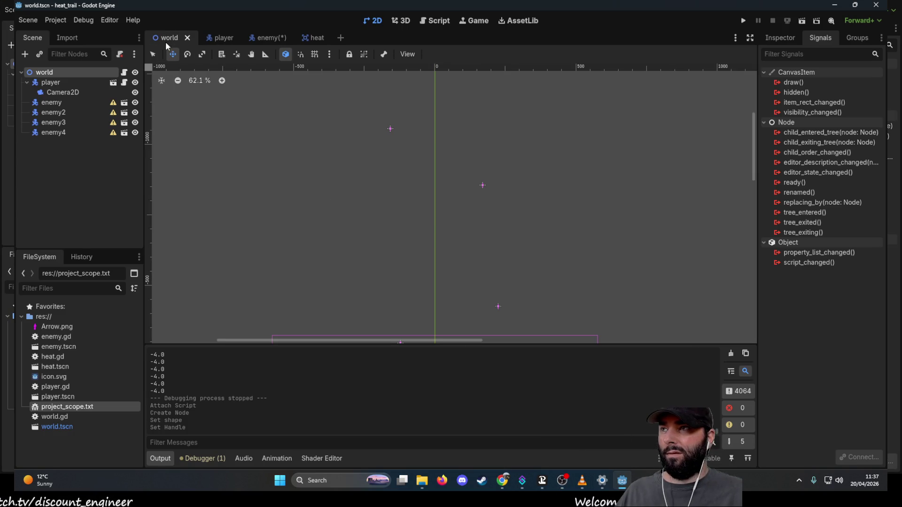
{"action": "left_click", "coordinate": [59, 83]}
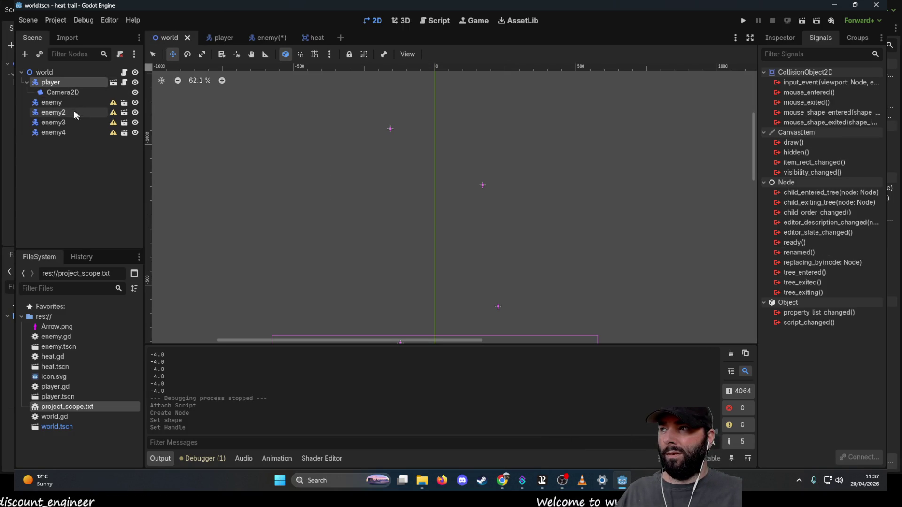
{"action": "left_click", "coordinate": [59, 106]}
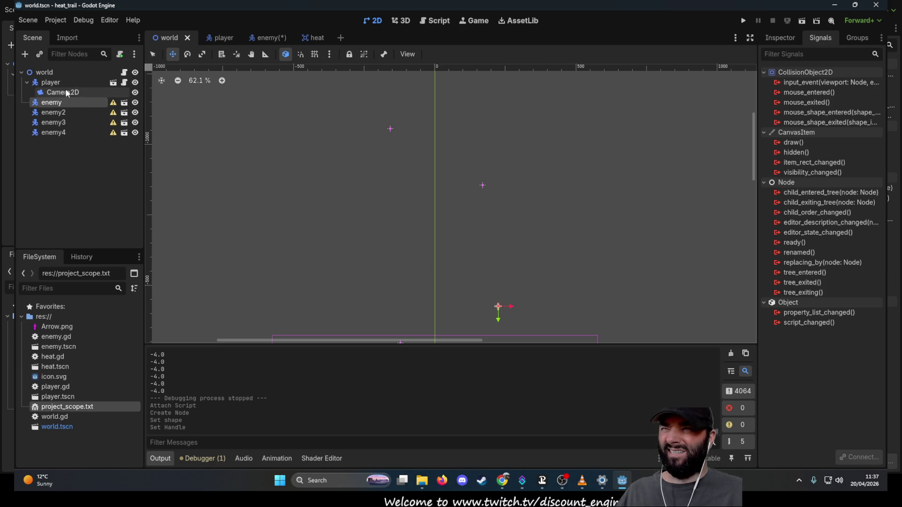
In the heat scene, select the heat area and start connecting its body_entered signal
{"action": "left_click", "coordinate": [312, 37]}
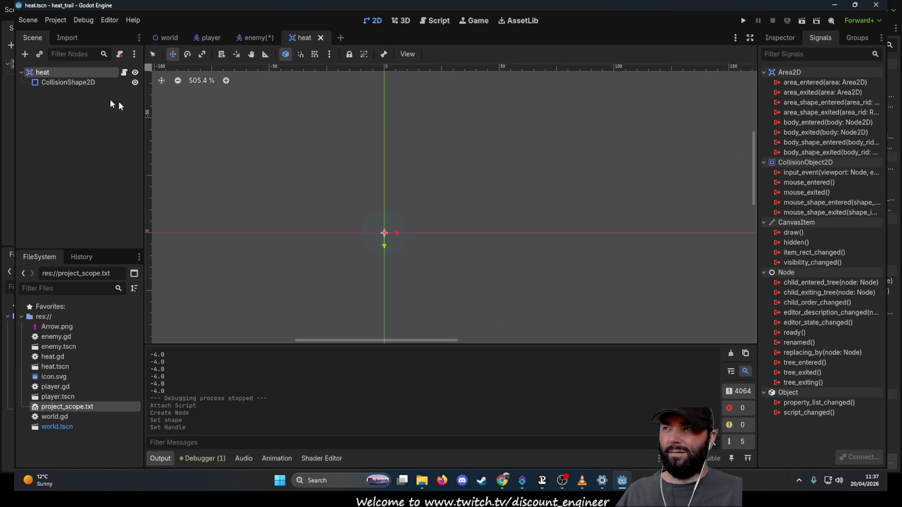
{"action": "left_click", "coordinate": [60, 85]}
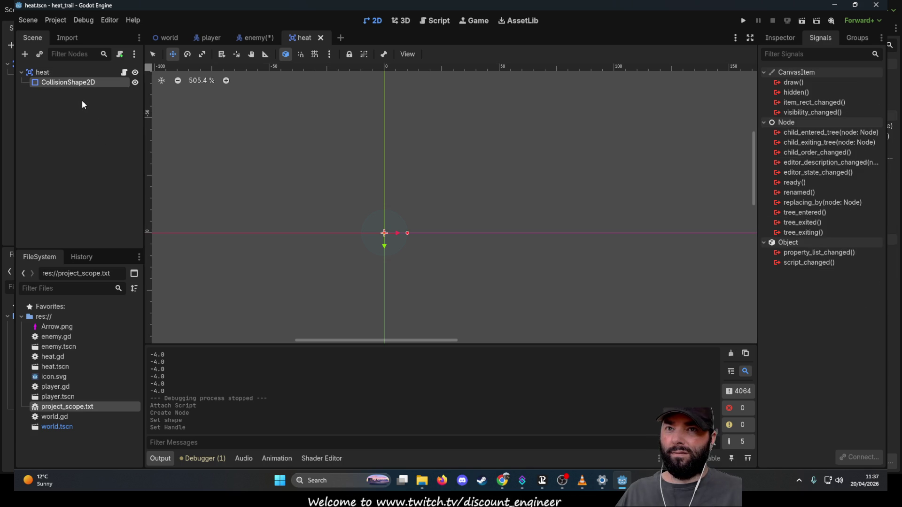
{"action": "left_click", "coordinate": [55, 71]}
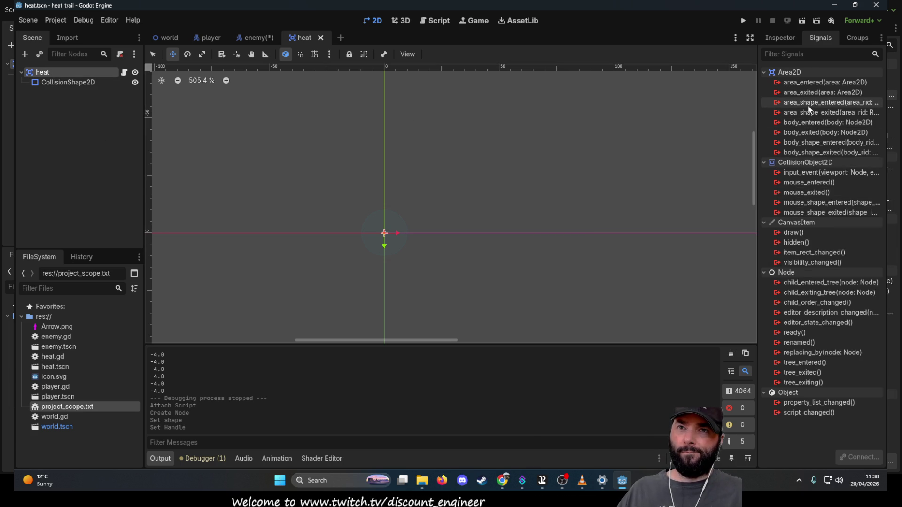
{"action": "mouse_move", "coordinate": [809, 107]}
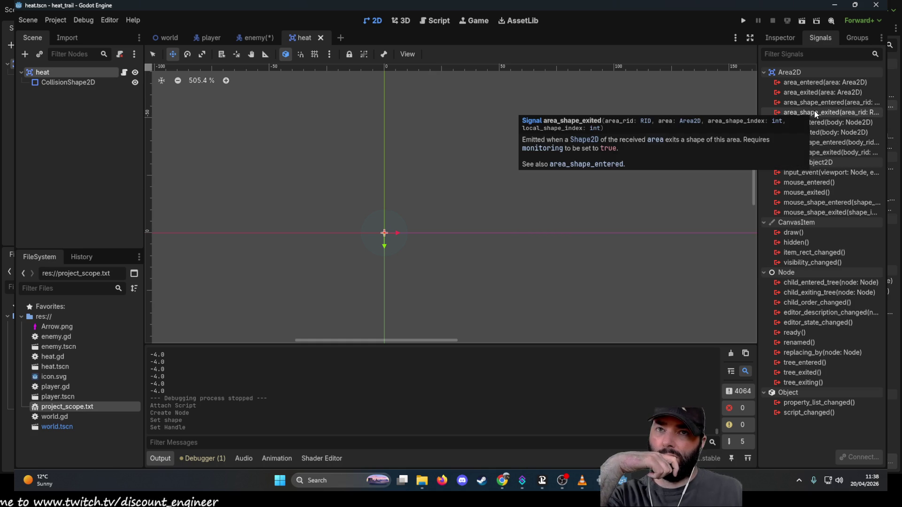
{"action": "mouse_move", "coordinate": [816, 134]}
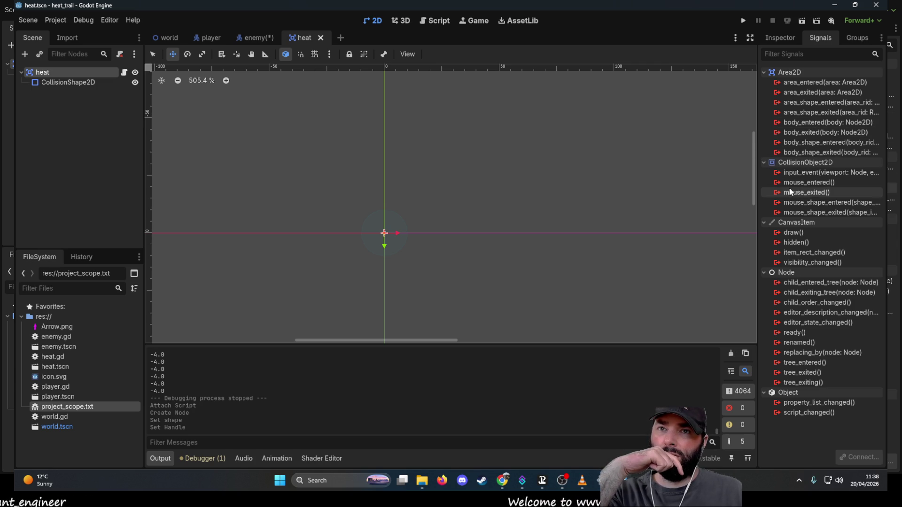
{"action": "left_click", "coordinate": [813, 123]}
{"action": "left_click", "coordinate": [859, 457]}
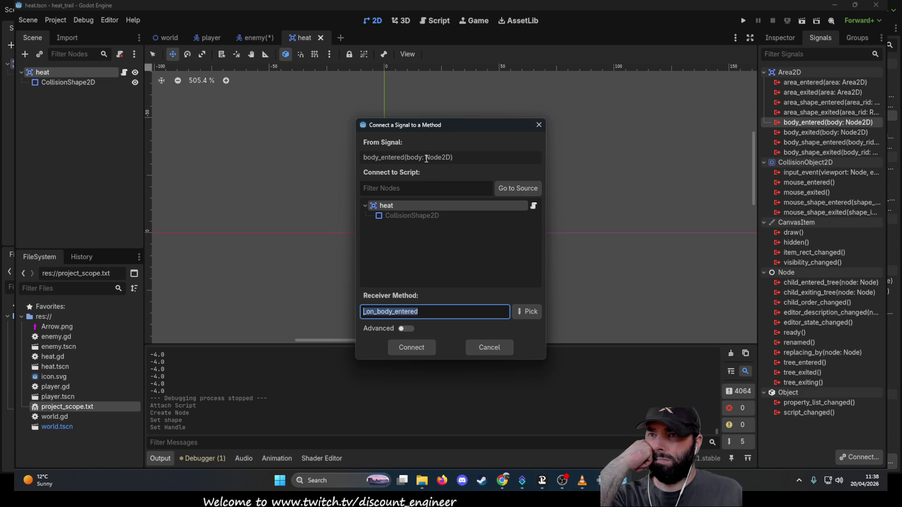
Try the advanced options and heat as receiver, then cancel the body_entered connection
{"action": "left_click", "coordinate": [407, 329]}
{"action": "left_click", "coordinate": [337, 328]}
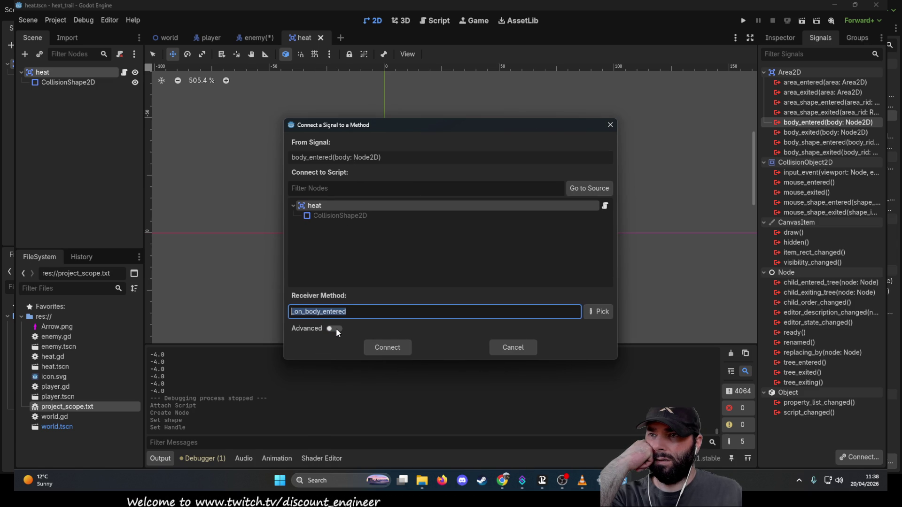
{"action": "left_click", "coordinate": [337, 328]}
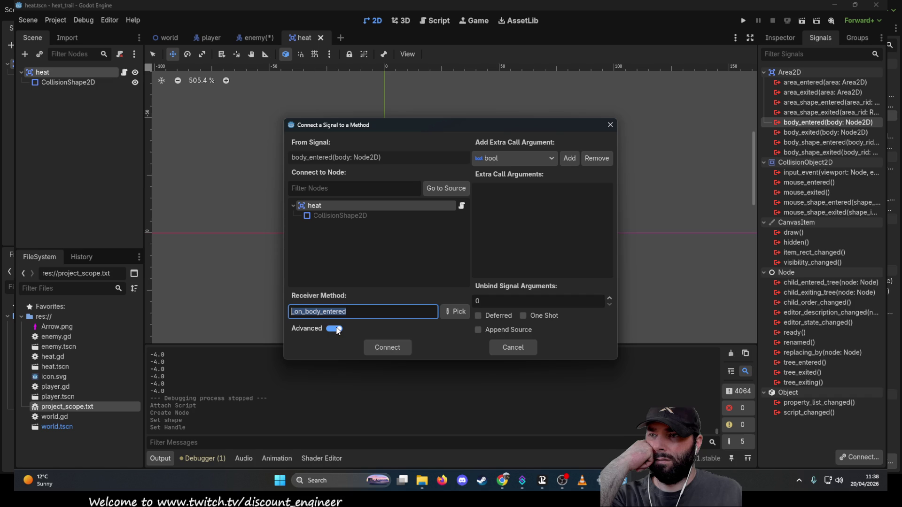
{"action": "left_click", "coordinate": [337, 328]}
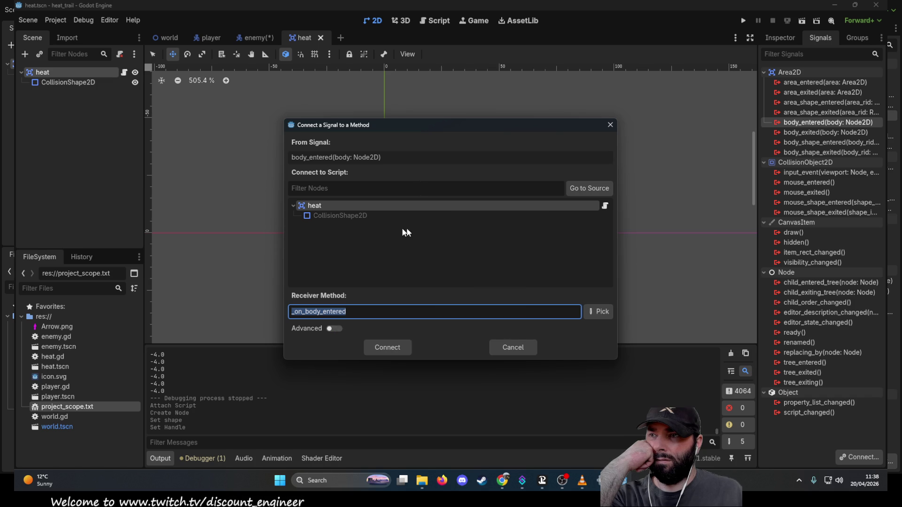
{"action": "left_click", "coordinate": [341, 217]}
{"action": "left_click", "coordinate": [329, 206]}
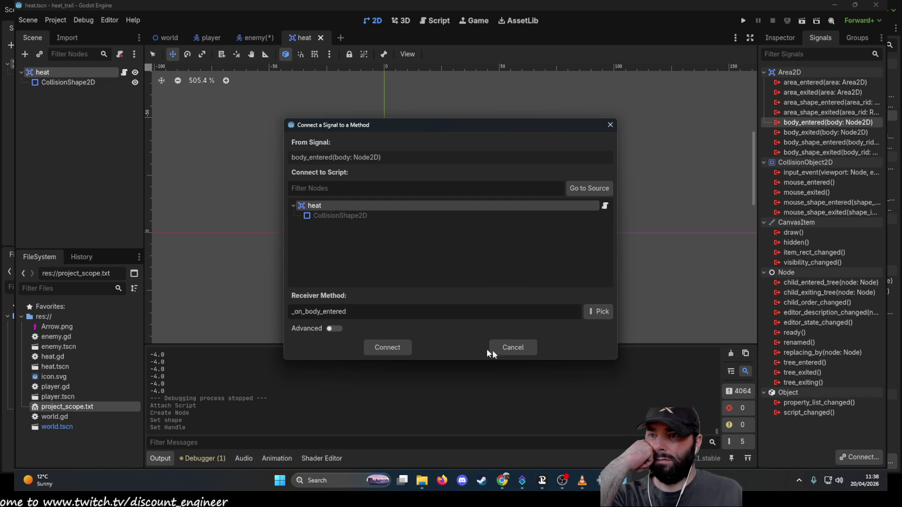
{"action": "left_click", "coordinate": [524, 348]}
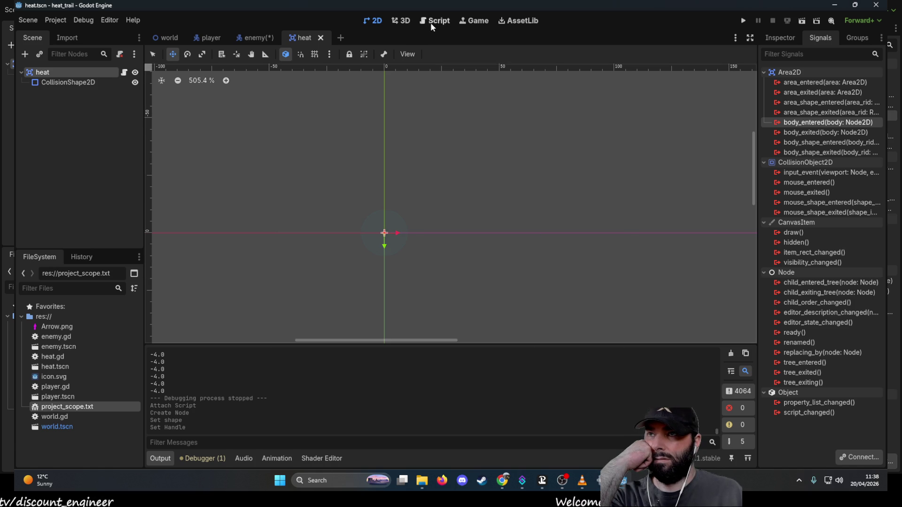
Scroll through heat.gd in the Script editor, then switch to the enemy scene tab
{"action": "left_click", "coordinate": [431, 21]}
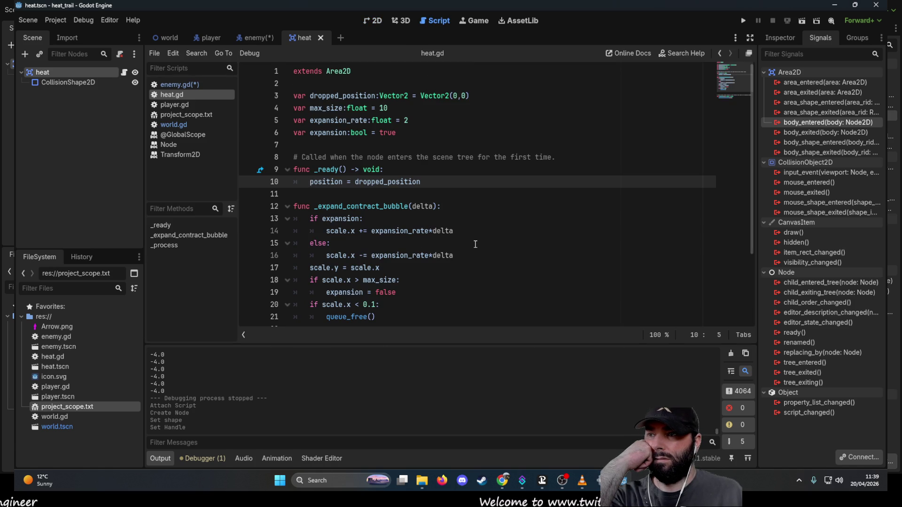
{"action": "scroll", "coordinate": [476, 244], "scroll_direction": "down", "scroll_amount": 3}
{"action": "scroll", "coordinate": [467, 240], "scroll_direction": "up", "scroll_amount": 2}
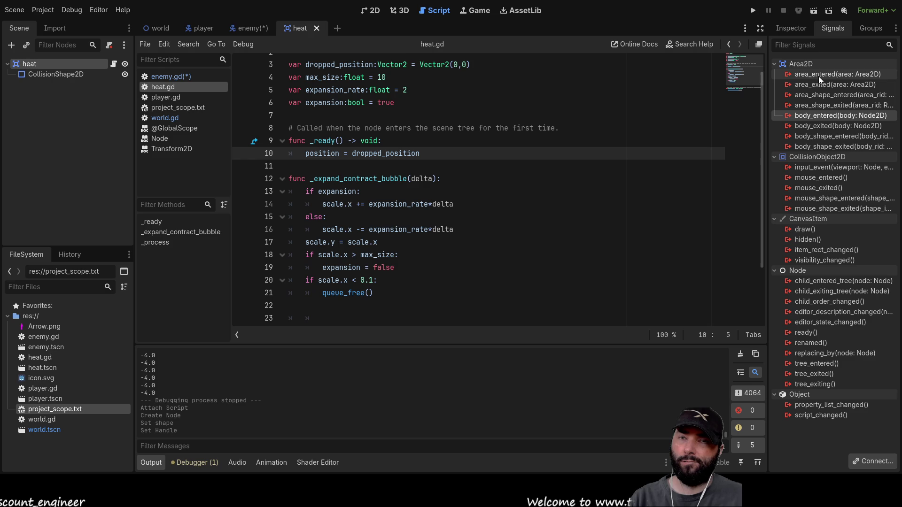
{"action": "left_click", "coordinate": [241, 27]}
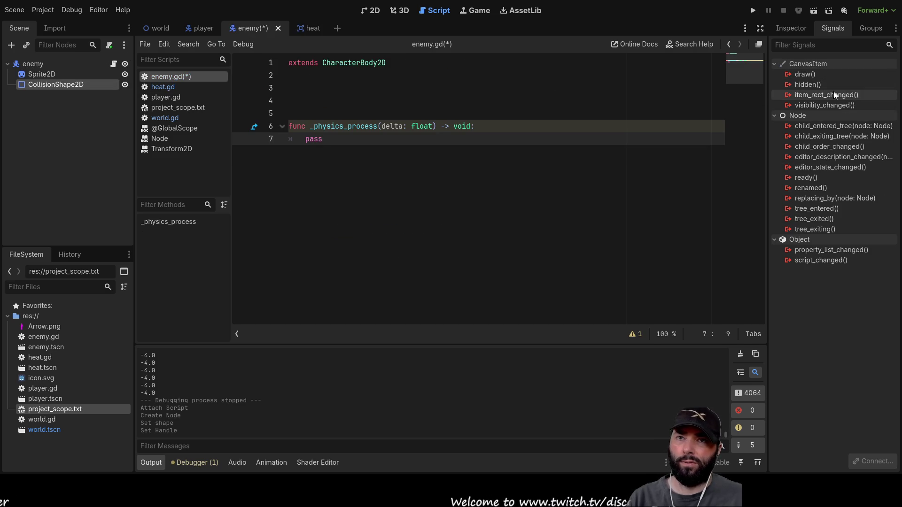
Add an Area2D under enemy, keeping the original CollisionShape2D directly under the root
{"action": "left_click", "coordinate": [54, 75]}
{"action": "left_click", "coordinate": [54, 84]}
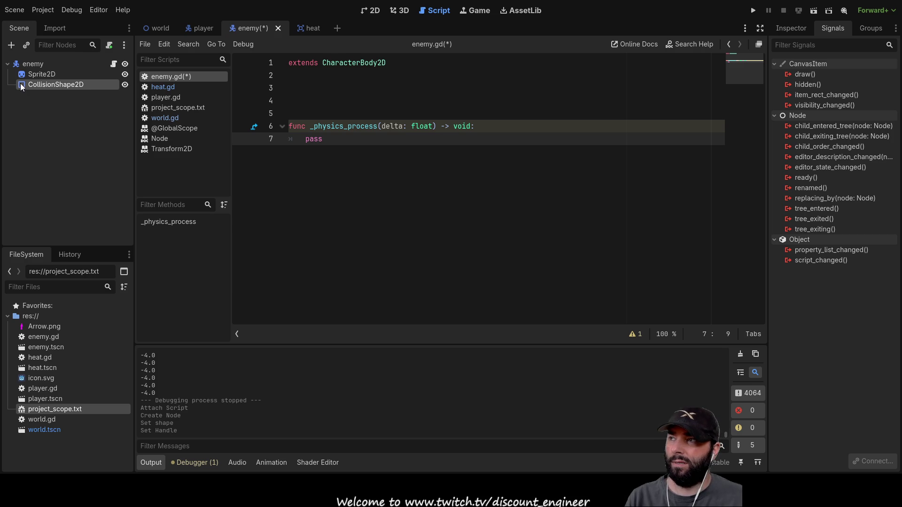
{"action": "left_click", "coordinate": [26, 66]}
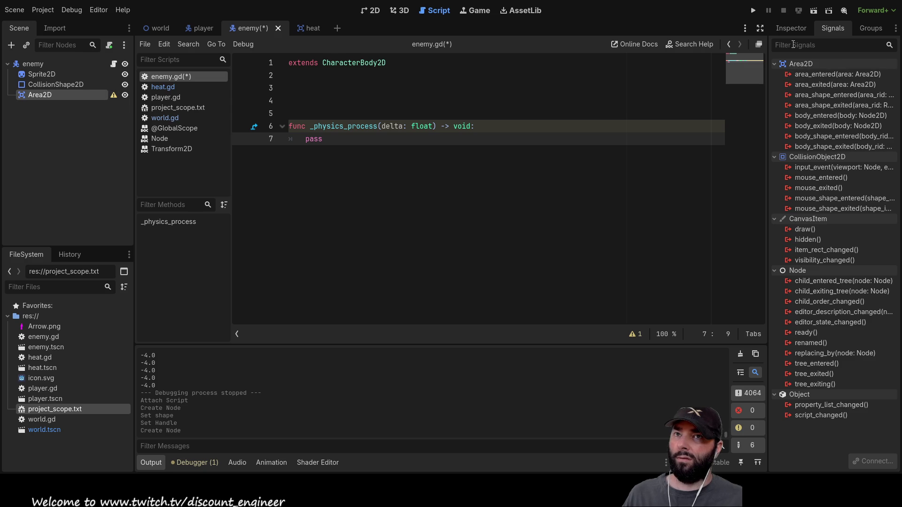
{"action": "left_click", "coordinate": [788, 30]}
{"action": "mouse_move", "coordinate": [35, 94]}
{"action": "left_mouse_down"}
{"action": "mouse_move", "coordinate": [37, 65]}
{"action": "mouse_move", "coordinate": [42, 96]}
{"action": "left_mouse_up"}
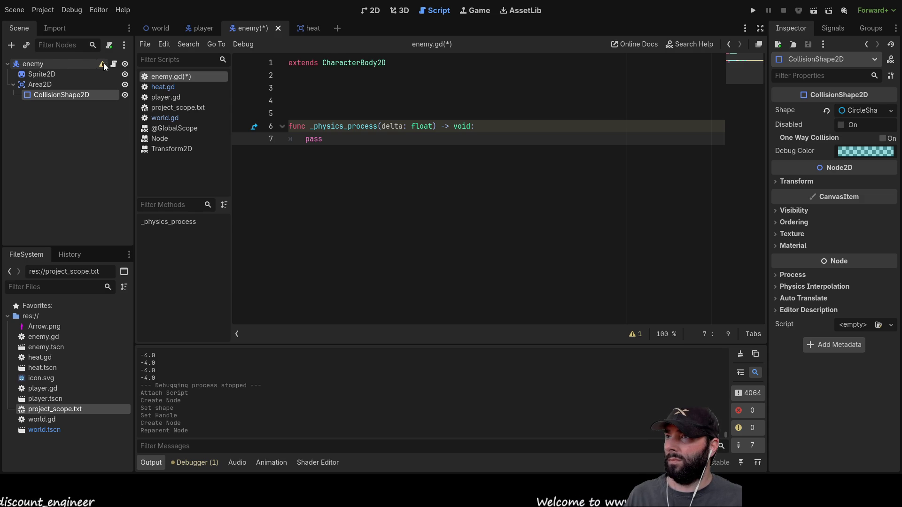
{"action": "left_click_drag", "start_coordinate": [52, 93], "coordinate": [37, 62]}
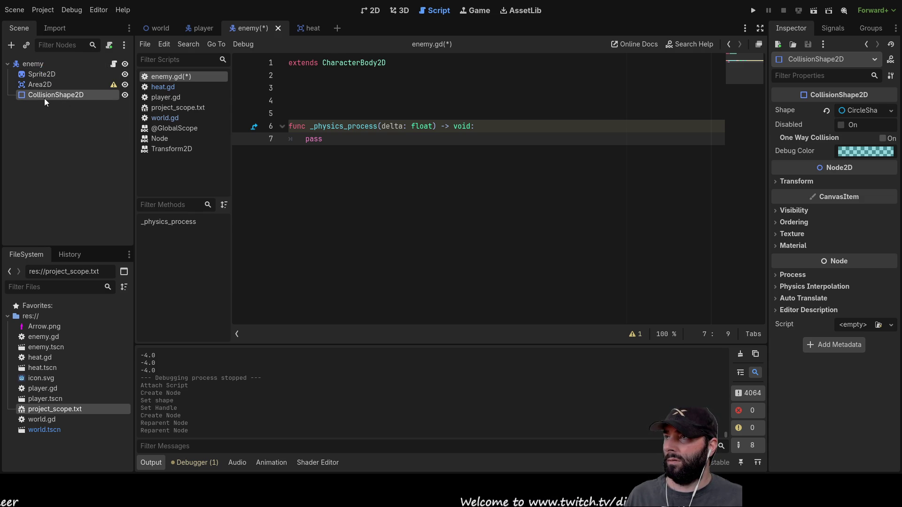
Add a CollisionShape2D child to Area2D and give it a New CircleShape2D shape
{"action": "left_click", "coordinate": [39, 85]}
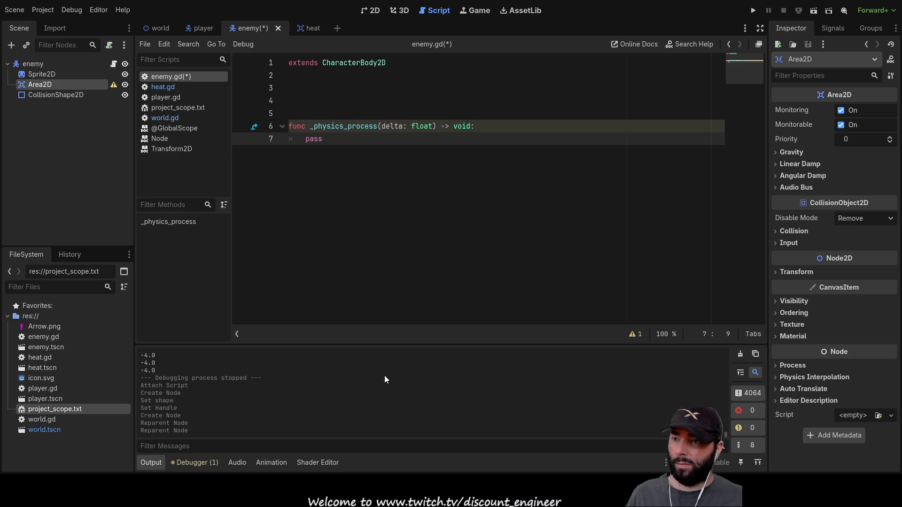
{"action": "key", "text": "ctrl+a"}
{"action": "key", "text": "Return"}
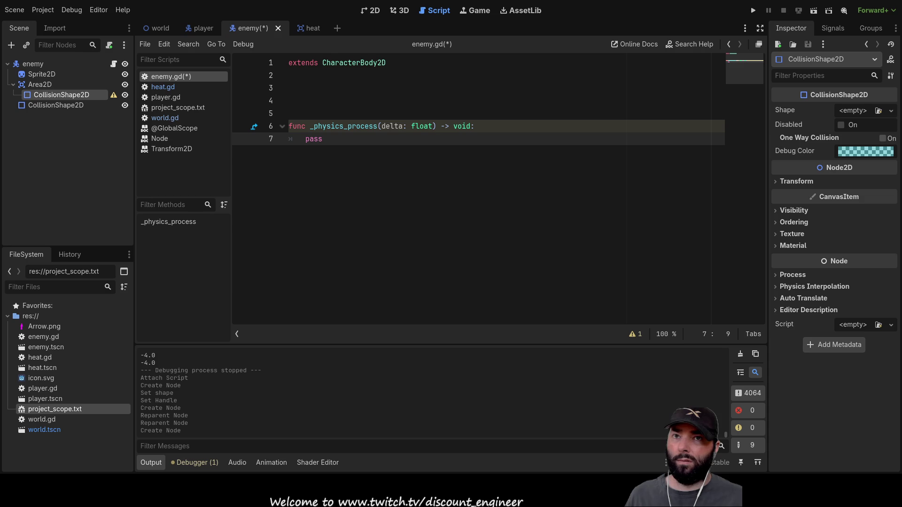
{"action": "left_click", "coordinate": [891, 110]}
{"action": "left_click", "coordinate": [834, 155]}
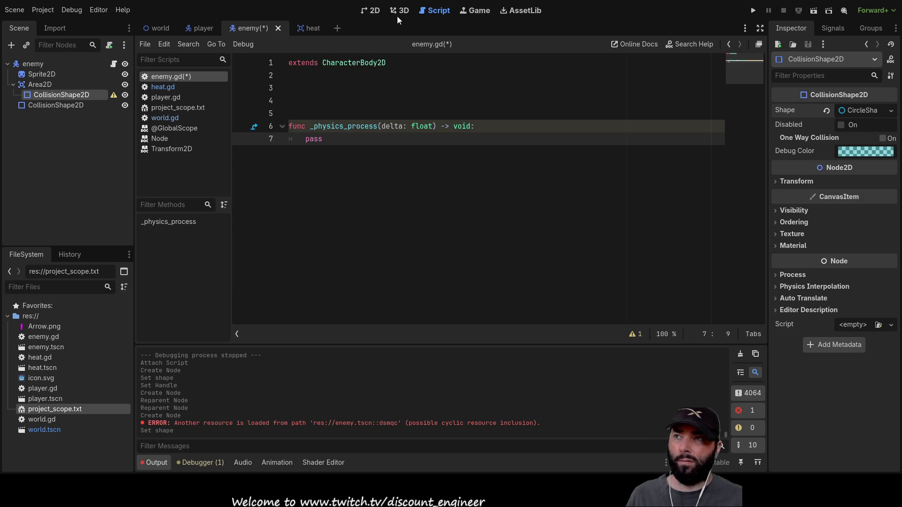
View the enemy in 2D, inspect the body and Area2D collision circles, and list the Area2D's signals
{"action": "left_click", "coordinate": [375, 15]}
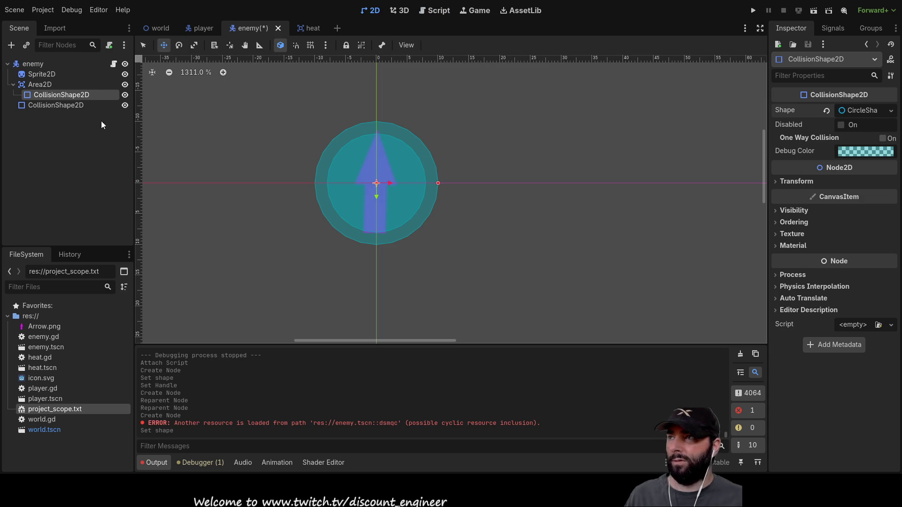
{"action": "left_click", "coordinate": [48, 103]}
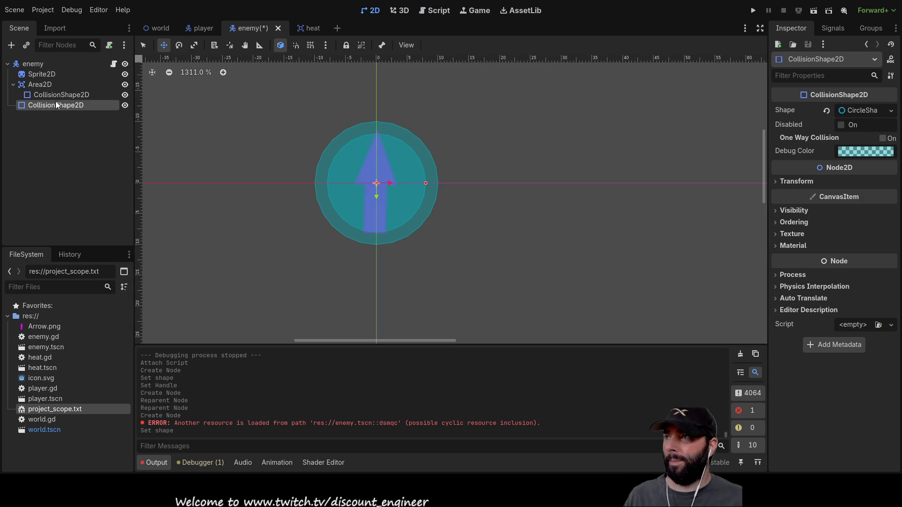
{"action": "left_click", "coordinate": [40, 62]}
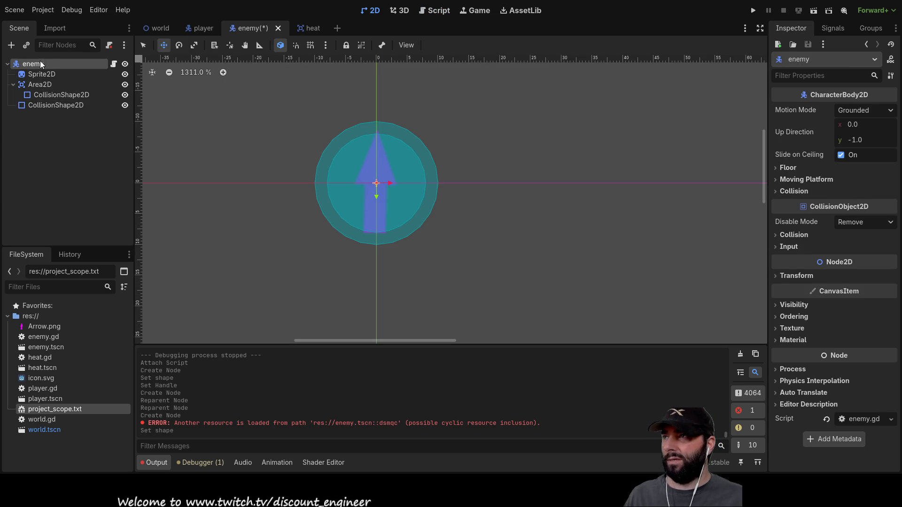
{"action": "left_click", "coordinate": [49, 85]}
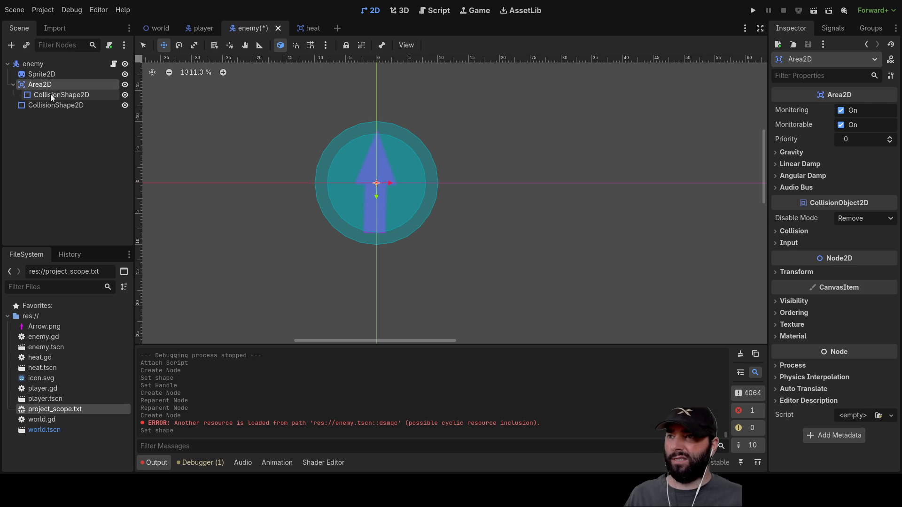
{"action": "left_click", "coordinate": [50, 94]}
{"action": "left_click", "coordinate": [36, 84]}
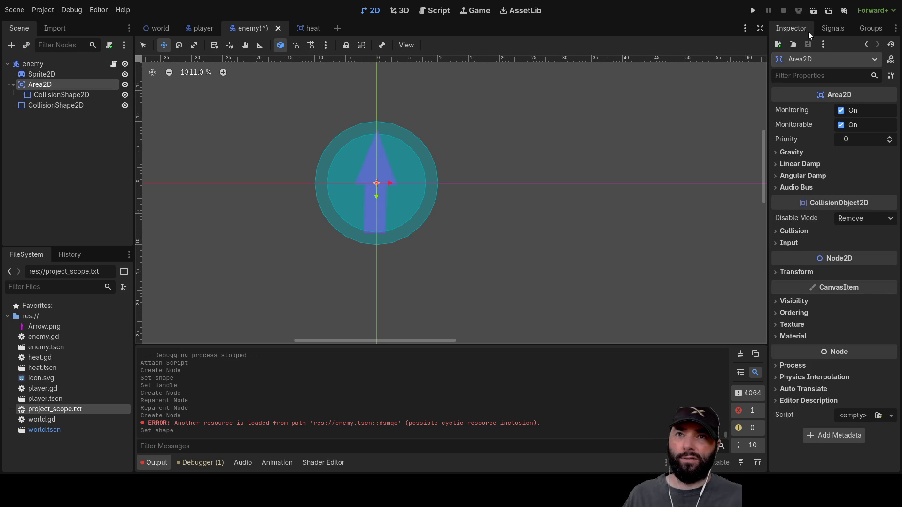
{"action": "left_click", "coordinate": [833, 28]}
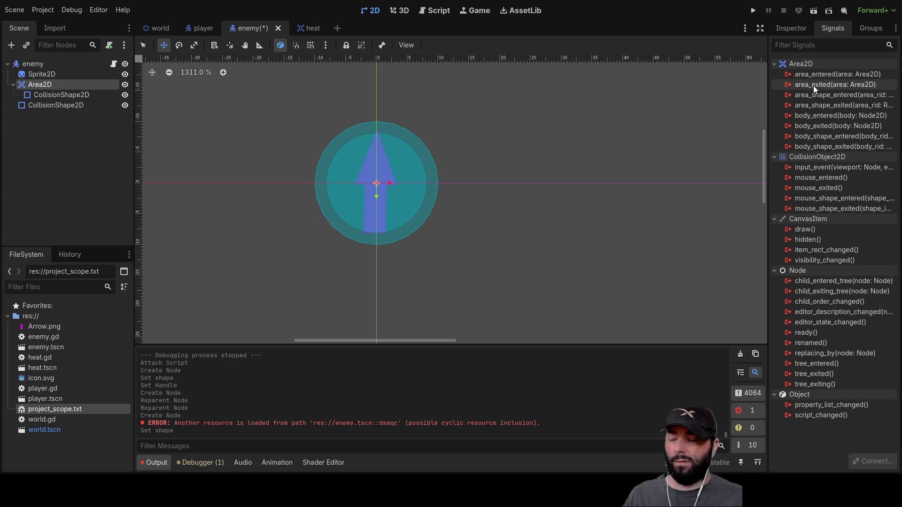
Connect area_entered to a new enemy.gd handler and type print("detect") in its body
{"action": "left_click", "coordinate": [813, 78]}
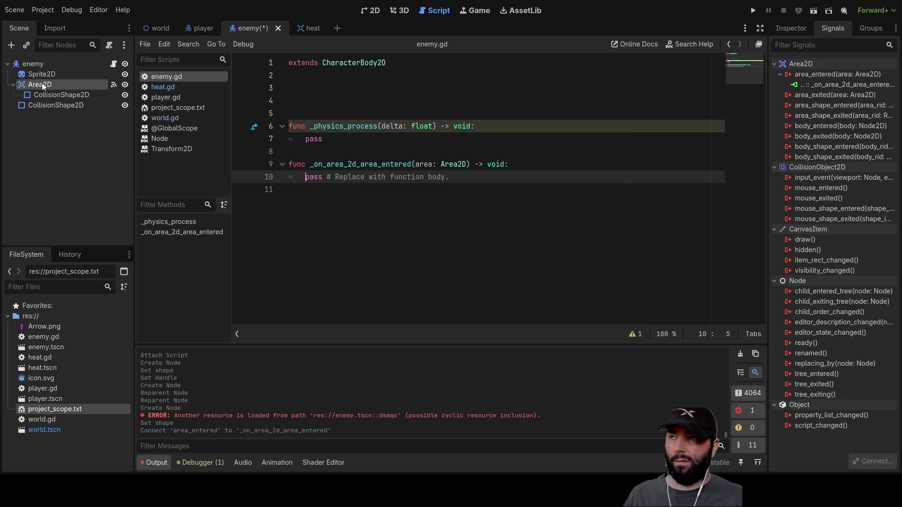
{"action": "key", "text": "shift+Right"}
{"action": "key", "text": "shift+Right"}
{"action": "key", "text": "shift+Right"}
{"action": "key", "text": "Left"}
{"action": "key", "text": "Return"}
{"action": "key", "text": "Up"}
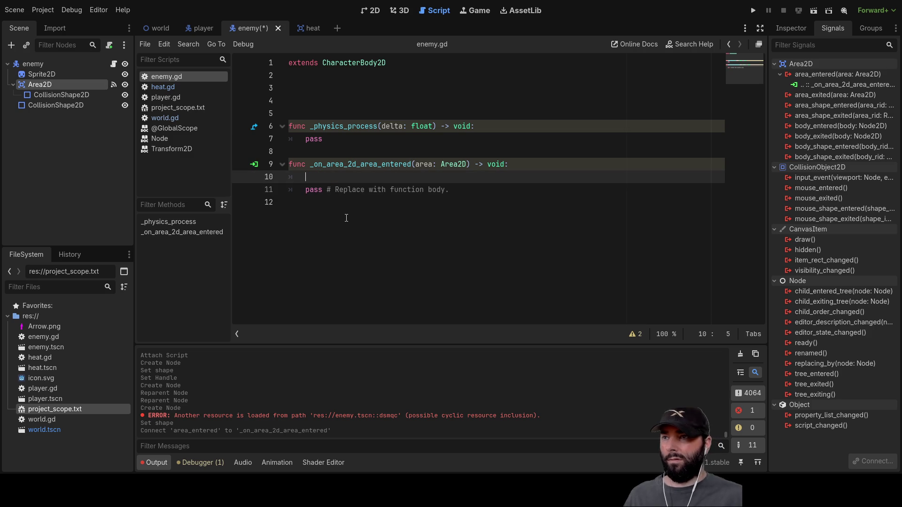
{"action": "type", "text": "print"}
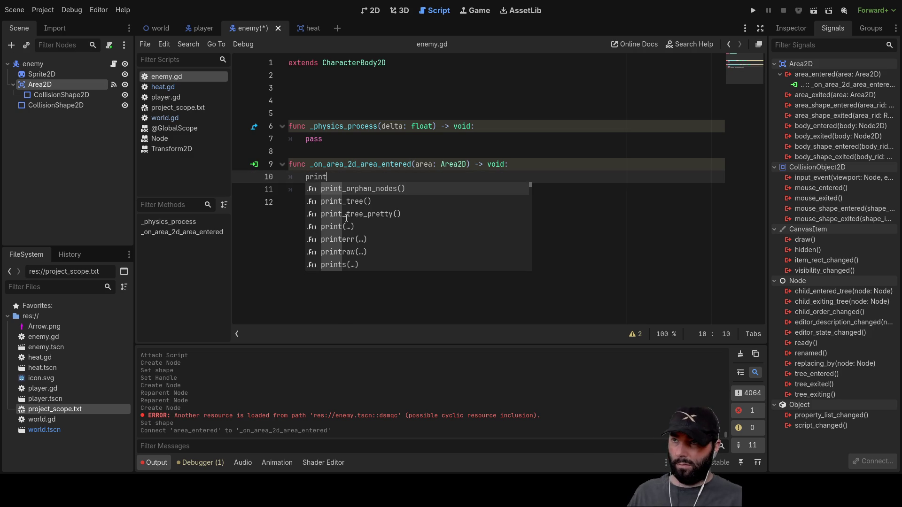
{"action": "type", "text": "(\""}
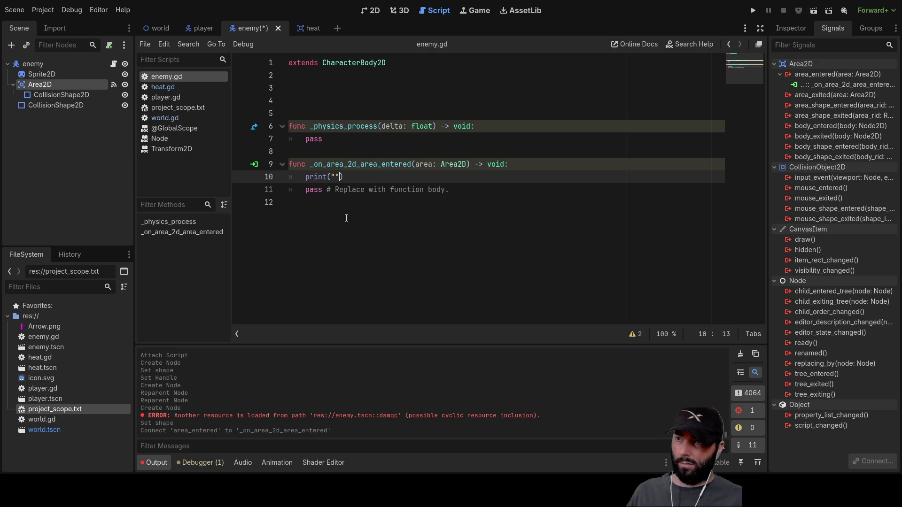
{"action": "type", "text": "detect"}
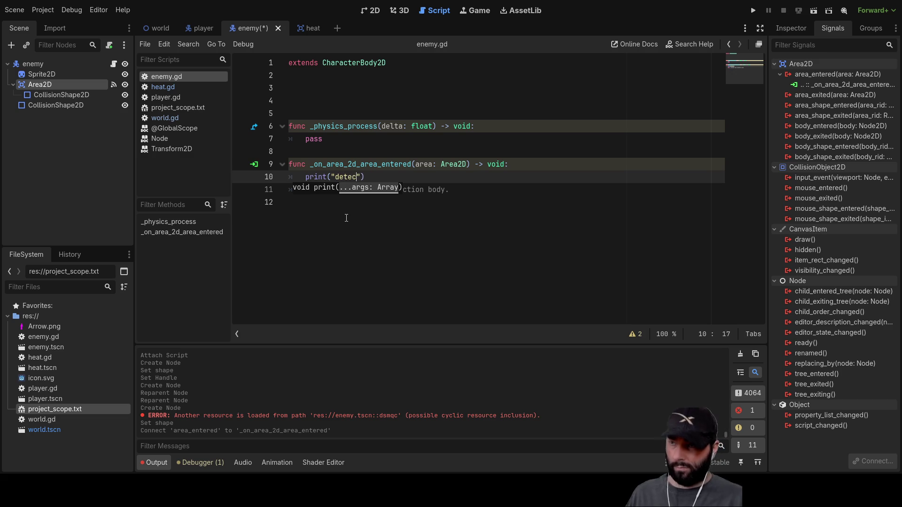
Delete the leftover pass line from the _on_area_2d_area_entered handler
{"action": "left_click", "coordinate": [346, 218]}
{"action": "left_click_drag", "start_coordinate": [305, 189], "coordinate": [514, 192]}
{"action": "key", "text": "BackSpace"}
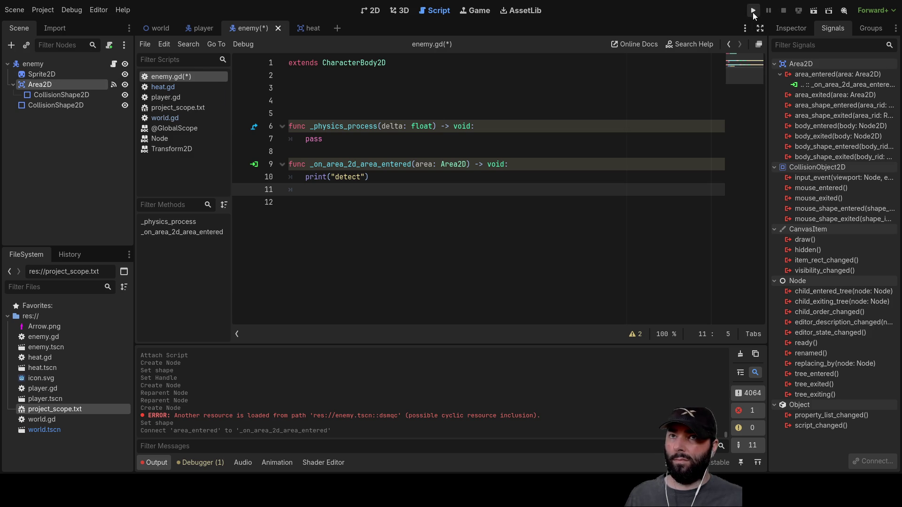
Run the game, pause it with F7, scroll back through the output log, then stop it
{"action": "left_click", "coordinate": [753, 10]}
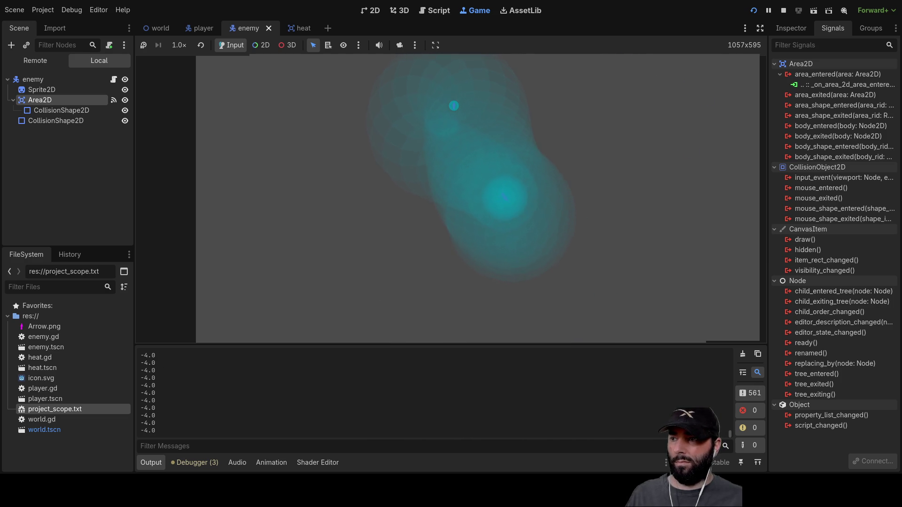
{"action": "key", "text": "F7"}
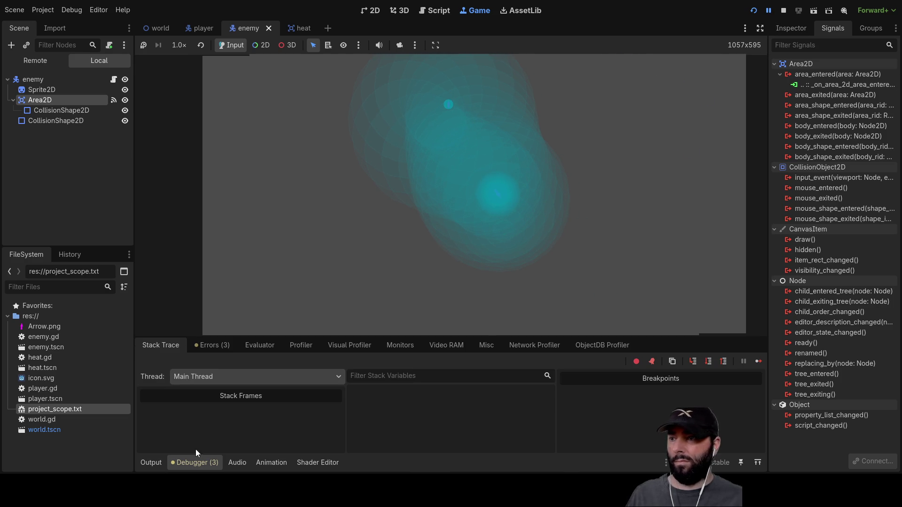
{"action": "left_click", "coordinate": [151, 462]}
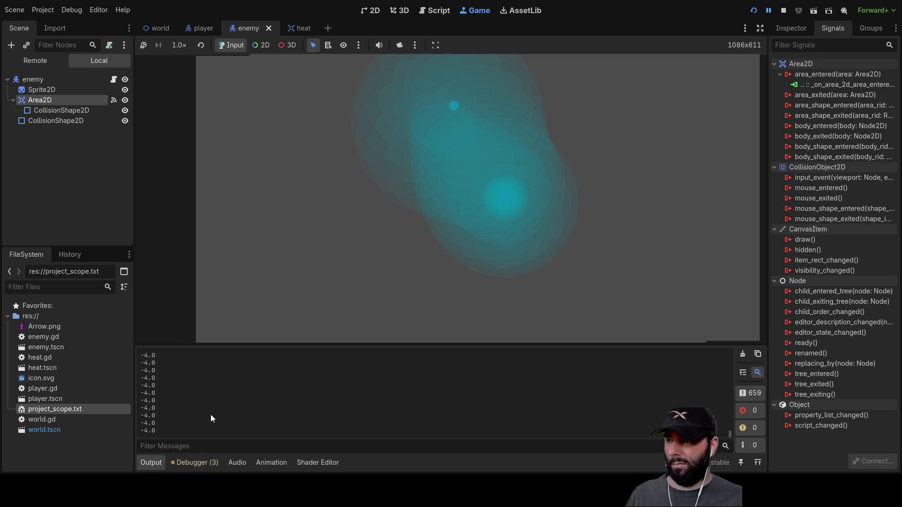
{"action": "scroll", "coordinate": [179, 393], "scroll_direction": "up", "scroll_amount": 2}
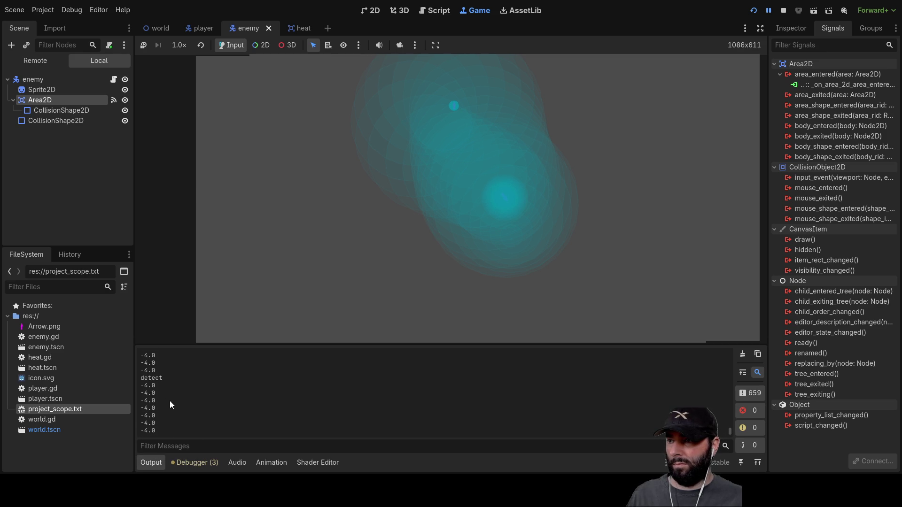
{"action": "scroll", "coordinate": [163, 379], "scroll_direction": "up", "scroll_amount": 5}
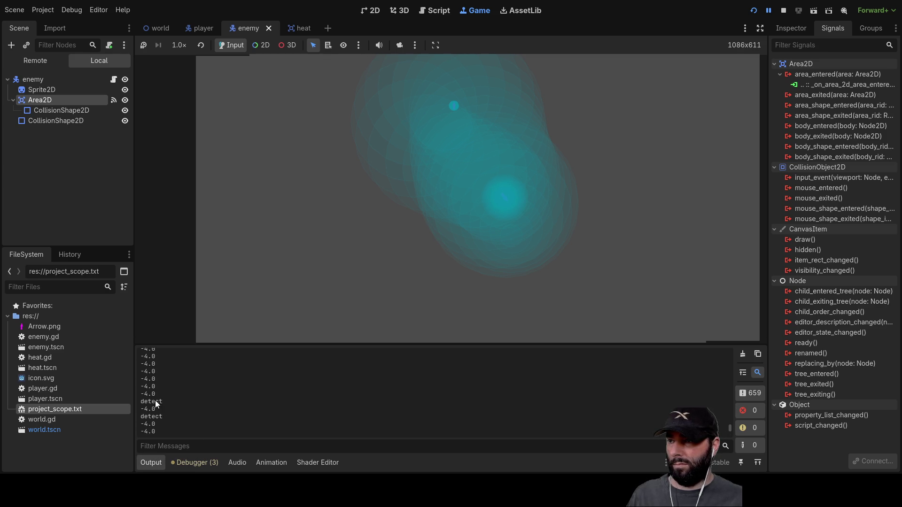
{"action": "scroll", "coordinate": [158, 394], "scroll_direction": "up", "scroll_amount": 2}
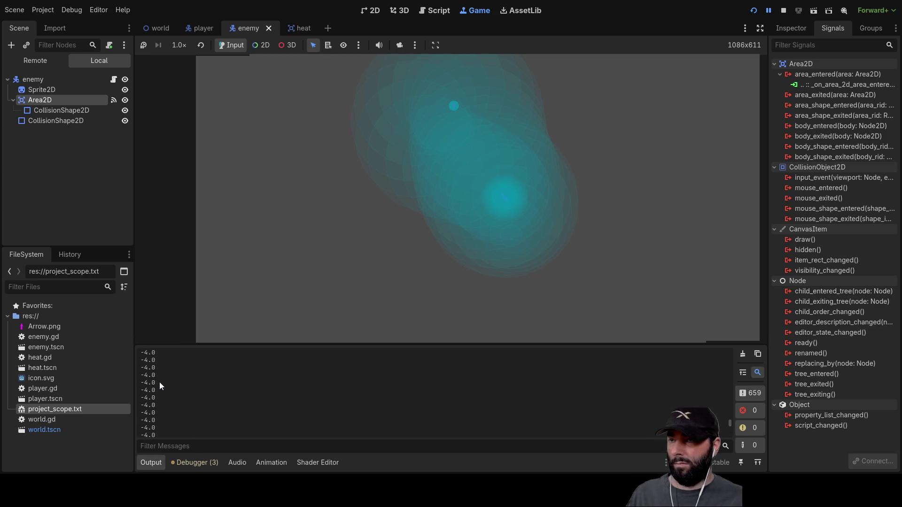
{"action": "left_click", "coordinate": [784, 10]}
{"action": "key", "text": "Up"}
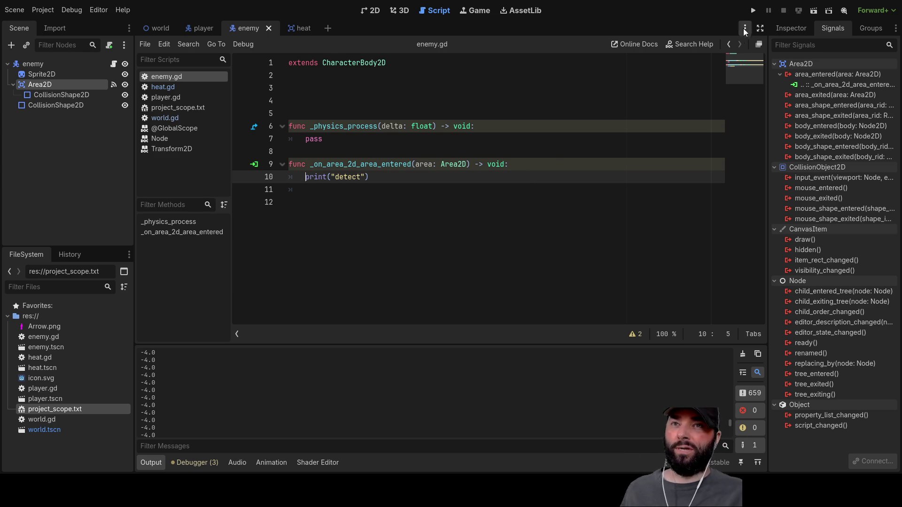
Switch to the world scene's 2D view, run the game to test the enemies, then stop it
{"action": "left_click", "coordinate": [404, 11]}
{"action": "left_click", "coordinate": [371, 10]}
{"action": "scroll", "coordinate": [461, 193], "scroll_direction": "down", "scroll_amount": 5}
{"action": "scroll", "coordinate": [466, 230], "scroll_direction": "down", "scroll_amount": 5}
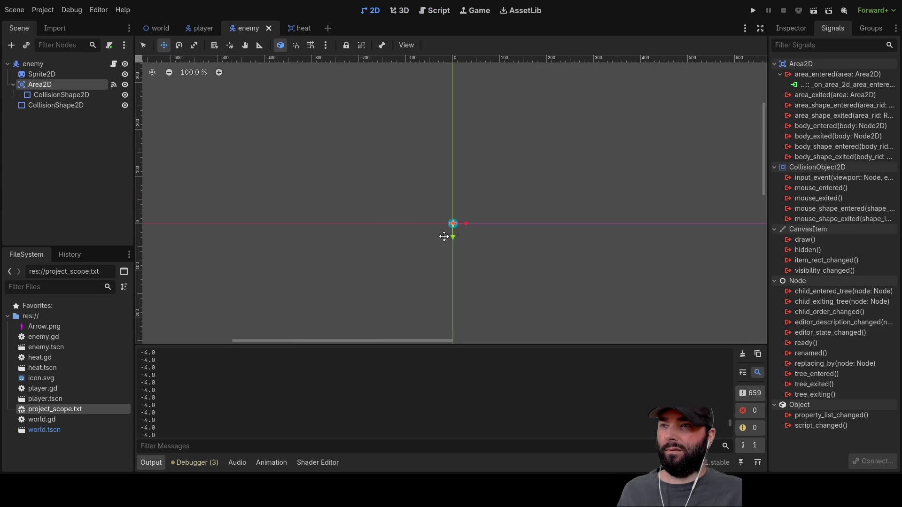
{"action": "left_click", "coordinate": [162, 28]}
{"action": "scroll", "coordinate": [449, 207], "scroll_direction": "down", "scroll_amount": 1}
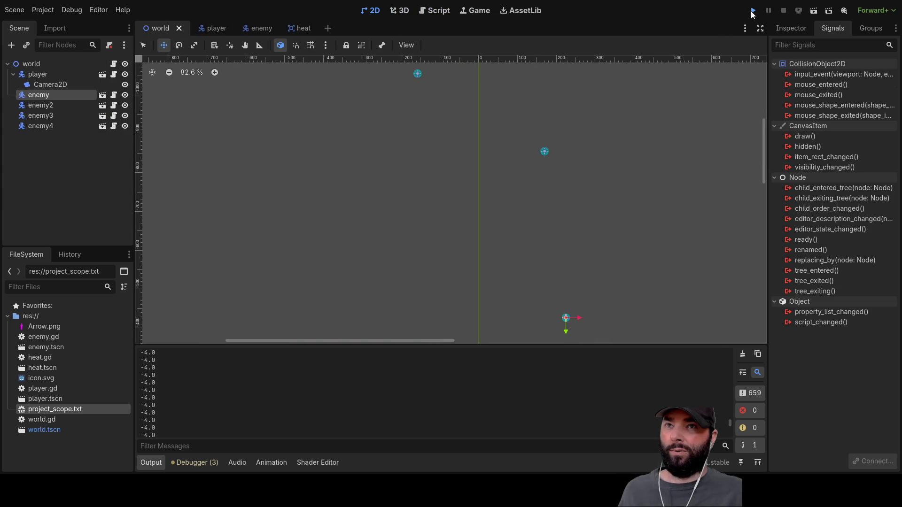
{"action": "left_click", "coordinate": [752, 12]}
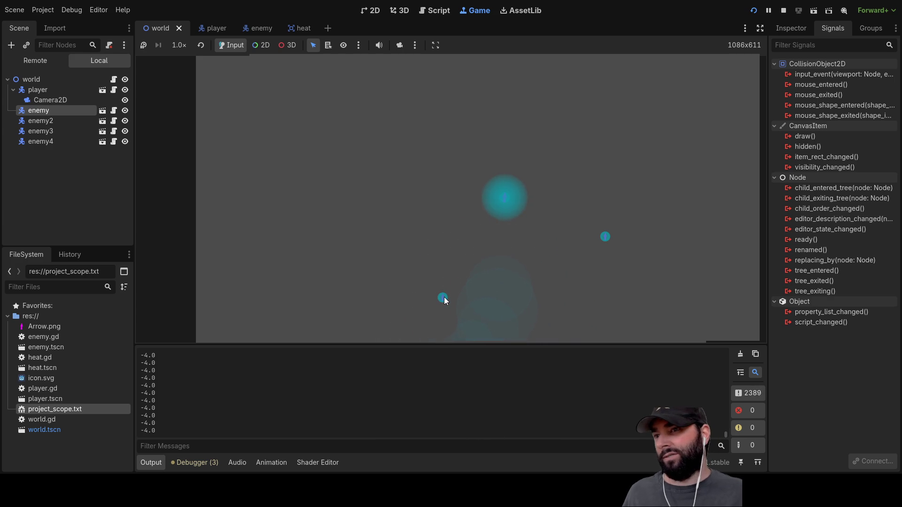
{"action": "left_click", "coordinate": [783, 11]}
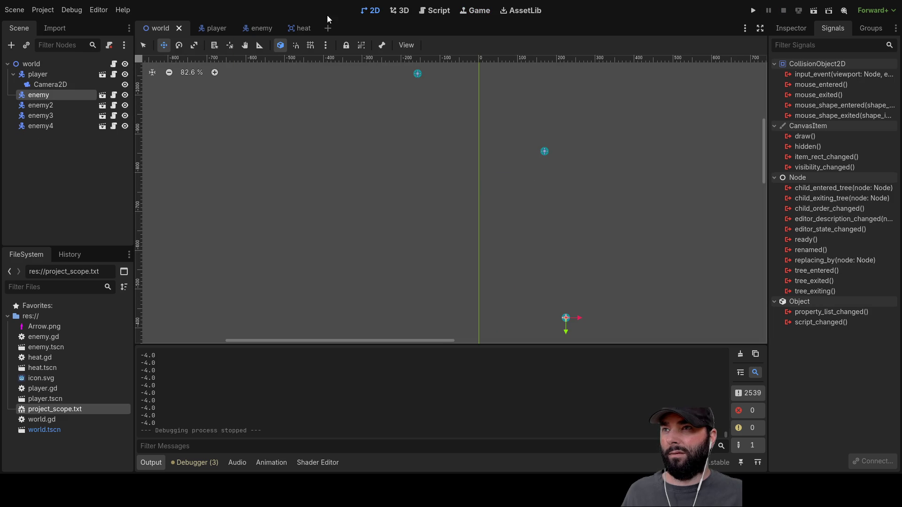
Open the heat scene's heat.gd script, scroll through it, then return to enemy.gd
{"action": "left_click", "coordinate": [306, 30]}
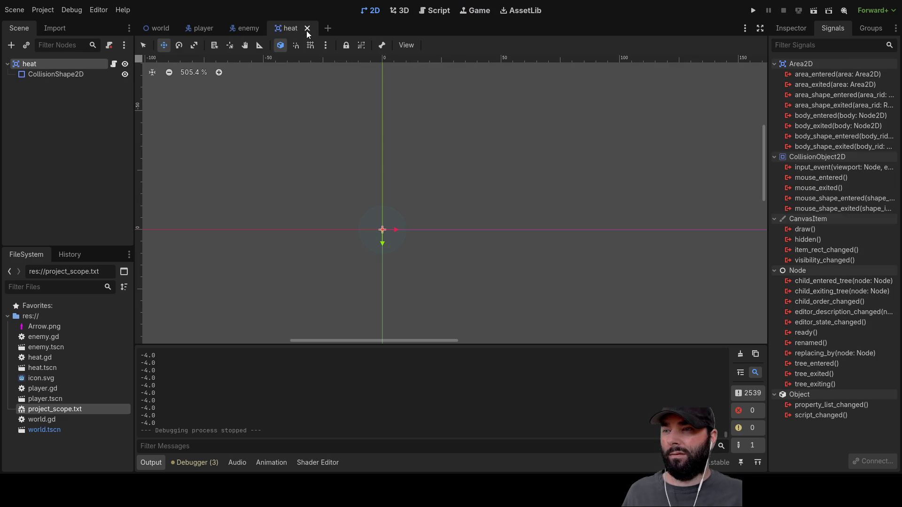
{"action": "left_click", "coordinate": [436, 13]}
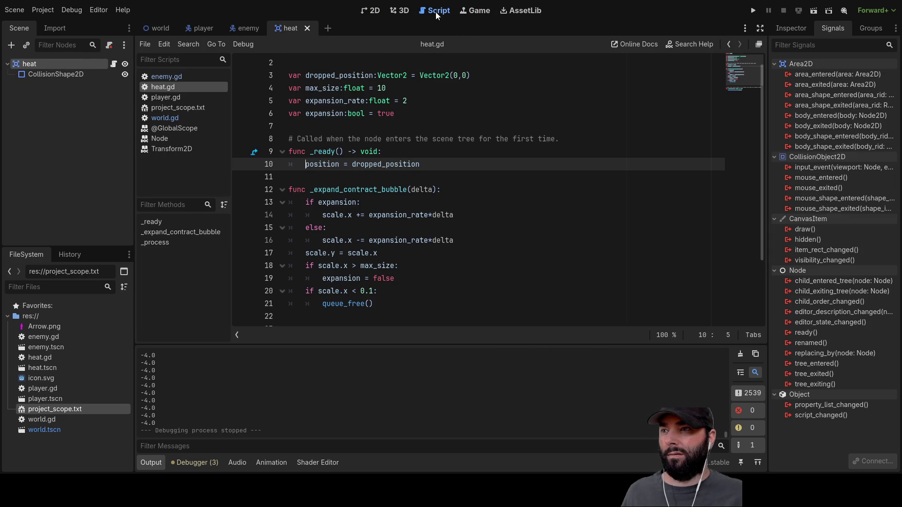
{"action": "scroll", "coordinate": [340, 186], "scroll_direction": "down", "scroll_amount": 3}
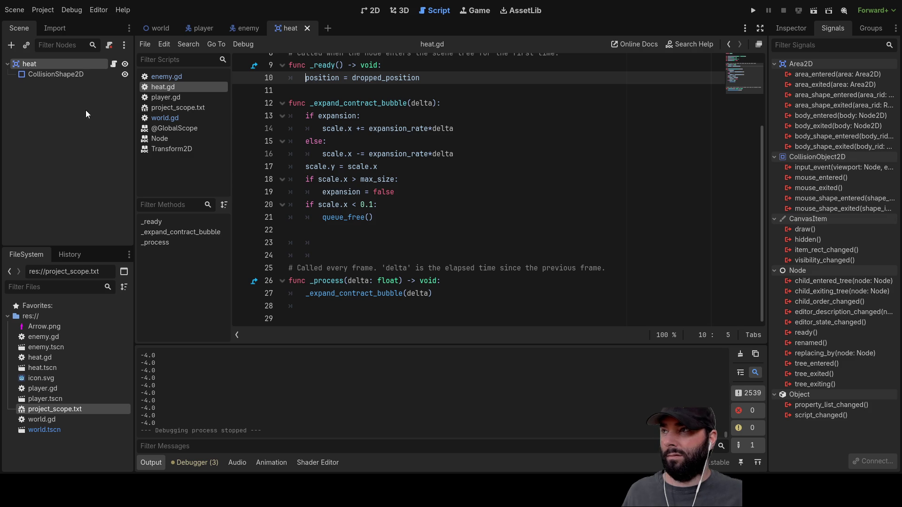
{"action": "left_click", "coordinate": [244, 29]}
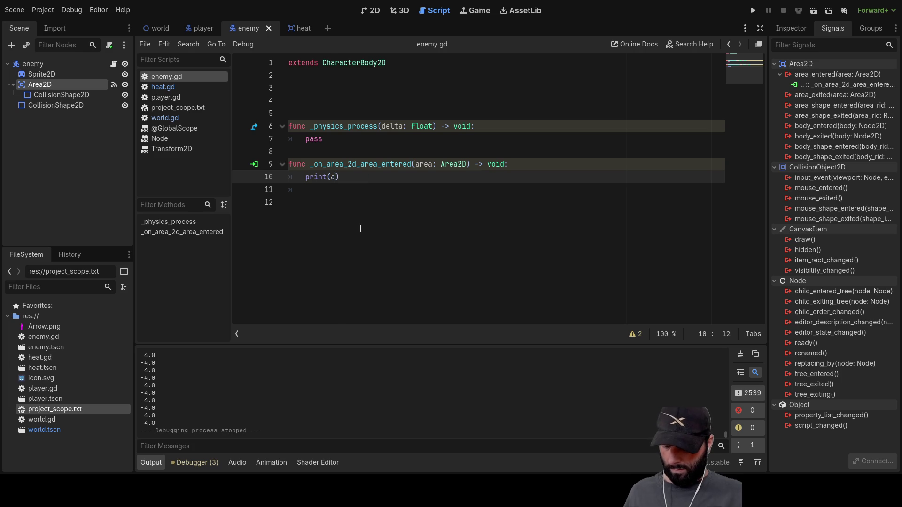
Change the handler's print argument to area.position via autocomplete
{"action": "type", "text": "rea"}
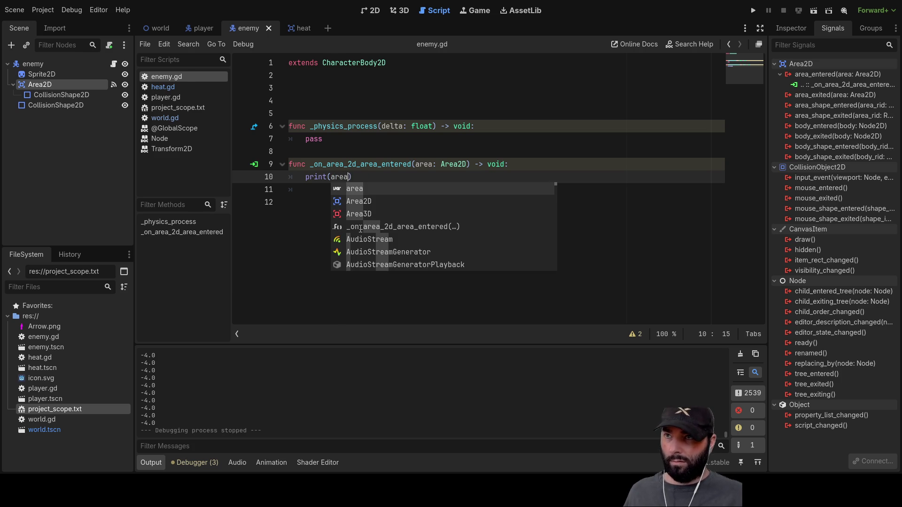
{"action": "type", "text": ".pos"}
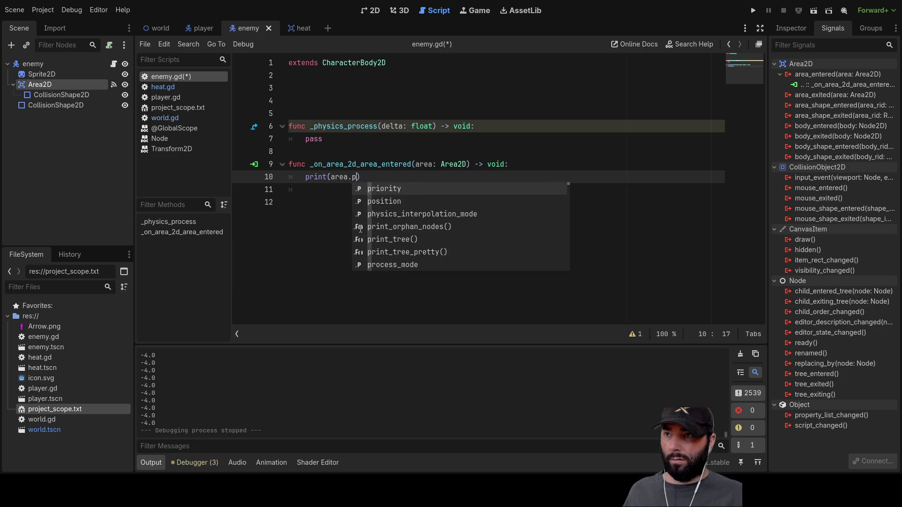
{"action": "key", "text": "Return"}
{"action": "key", "text": "Down"}
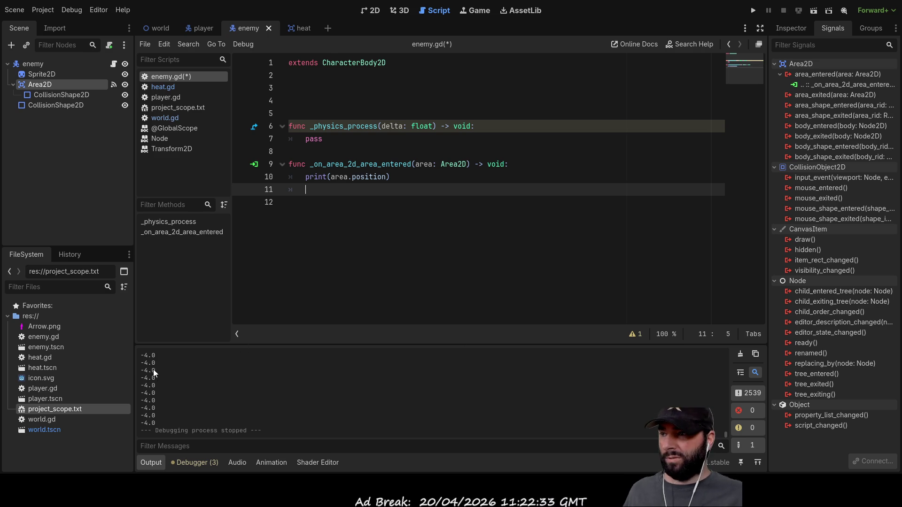
Comment out the print(rotation_speed) line in player.gd with #
{"action": "left_click", "coordinate": [205, 29]}
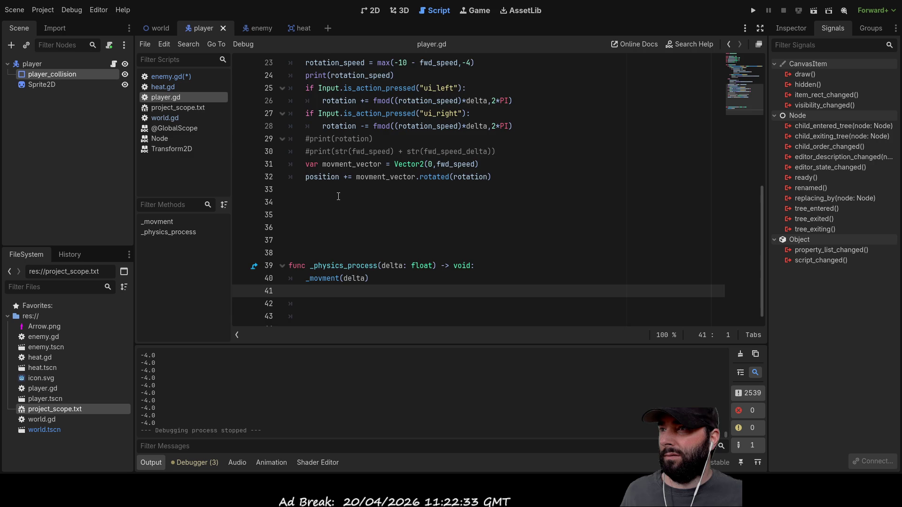
{"action": "scroll", "coordinate": [339, 197], "scroll_direction": "up", "scroll_amount": 3}
{"action": "left_click", "coordinate": [311, 190]}
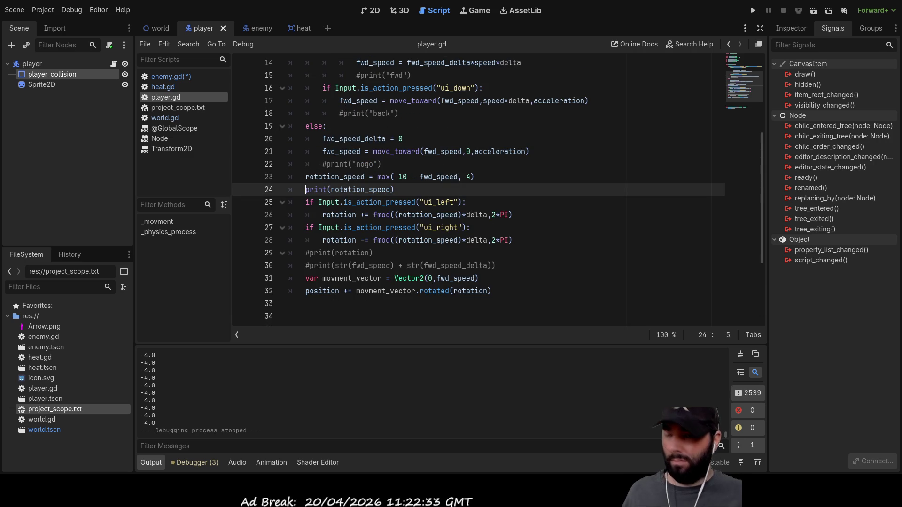
{"action": "type", "text": "#"}
Scroll through player.gd, then open the world scene's world.gd script
{"action": "scroll", "coordinate": [352, 207], "scroll_direction": "up", "scroll_amount": 4}
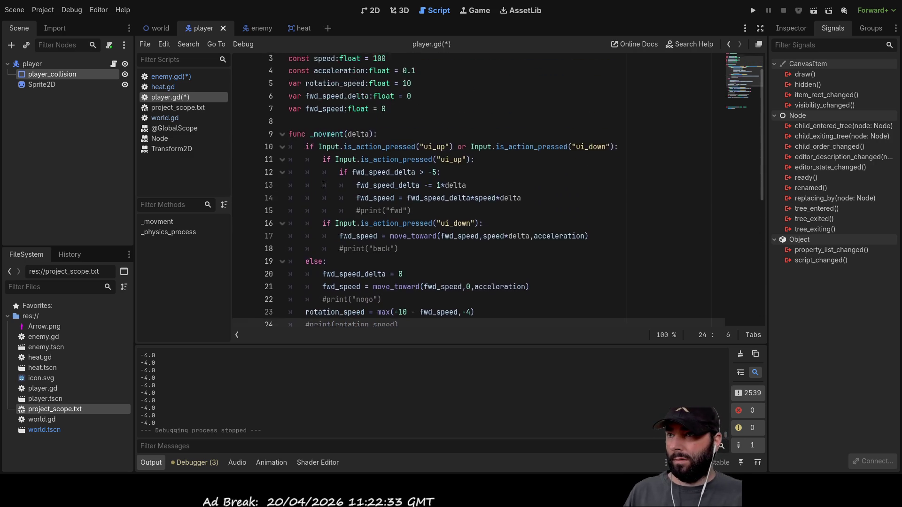
{"action": "scroll", "coordinate": [353, 216], "scroll_direction": "down", "scroll_amount": 5}
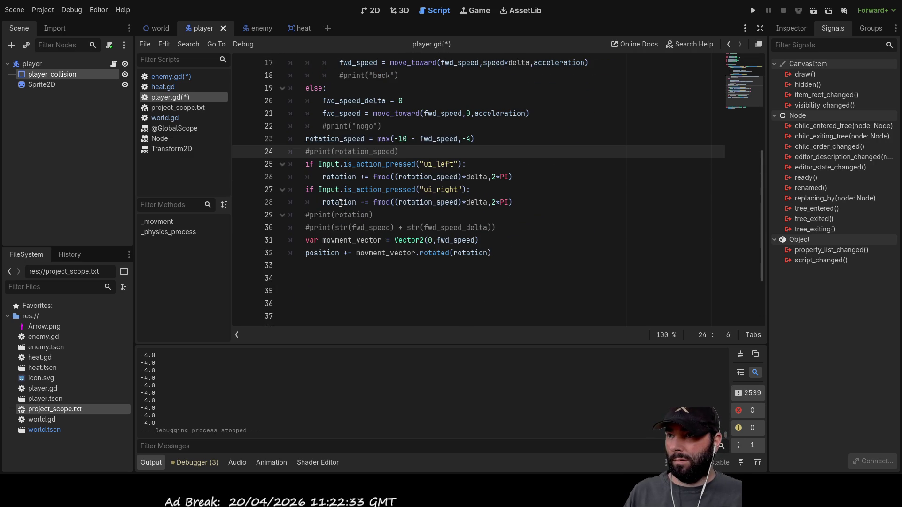
{"action": "scroll", "coordinate": [322, 250], "scroll_direction": "down", "scroll_amount": 2}
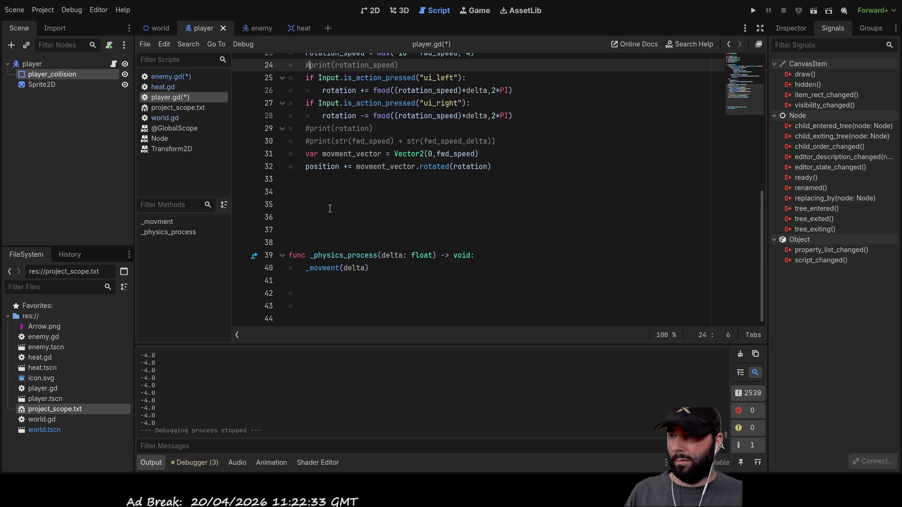
{"action": "scroll", "coordinate": [322, 250], "scroll_direction": "up", "scroll_amount": 2}
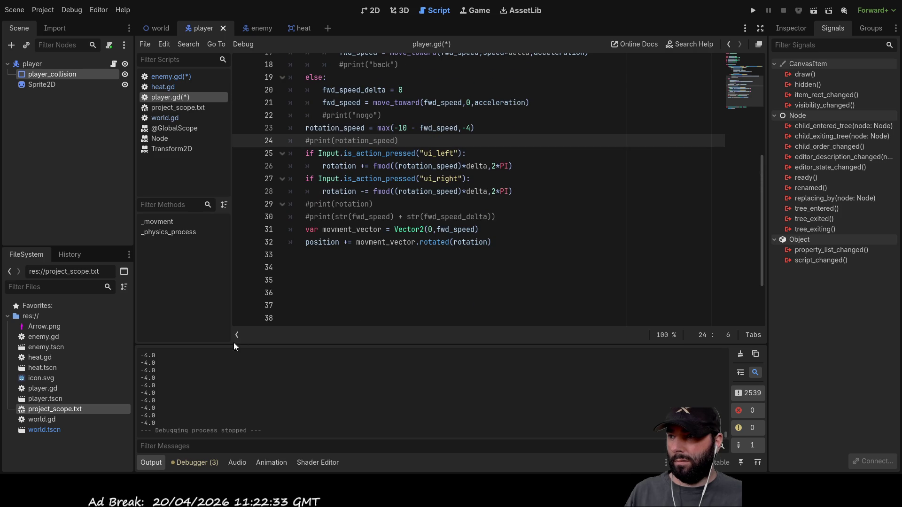
{"action": "scroll", "coordinate": [333, 237], "scroll_direction": "up", "scroll_amount": 4}
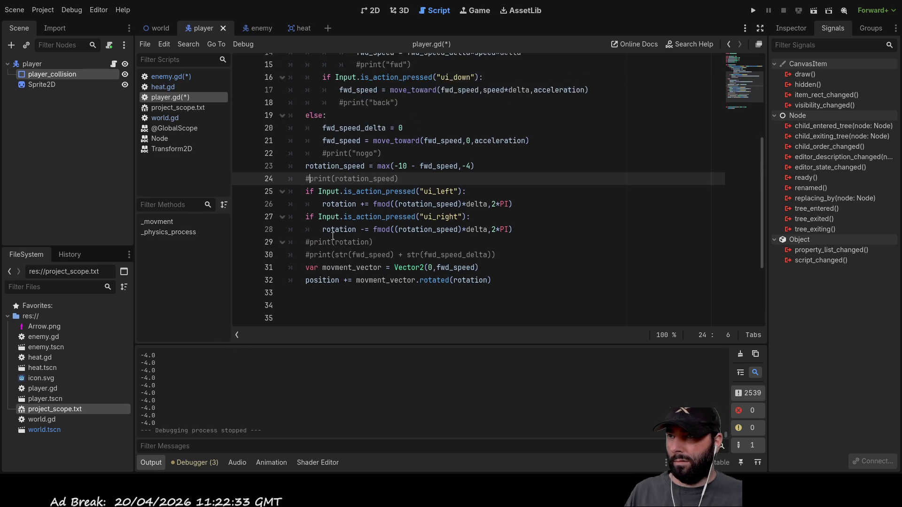
{"action": "scroll", "coordinate": [334, 237], "scroll_direction": "up", "scroll_amount": 2}
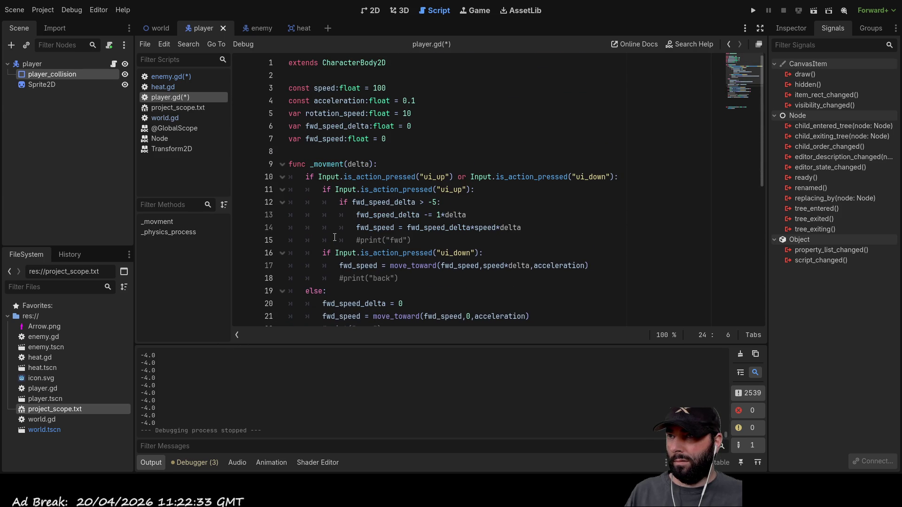
{"action": "scroll", "coordinate": [337, 234], "scroll_direction": "down", "scroll_amount": 7}
{"action": "scroll", "coordinate": [337, 234], "scroll_direction": "up", "scroll_amount": 3}
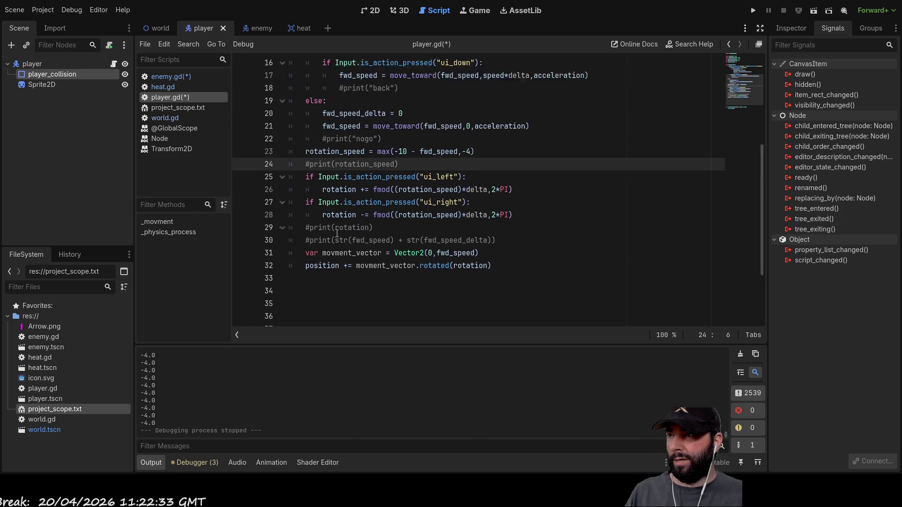
{"action": "left_click", "coordinate": [161, 29]}
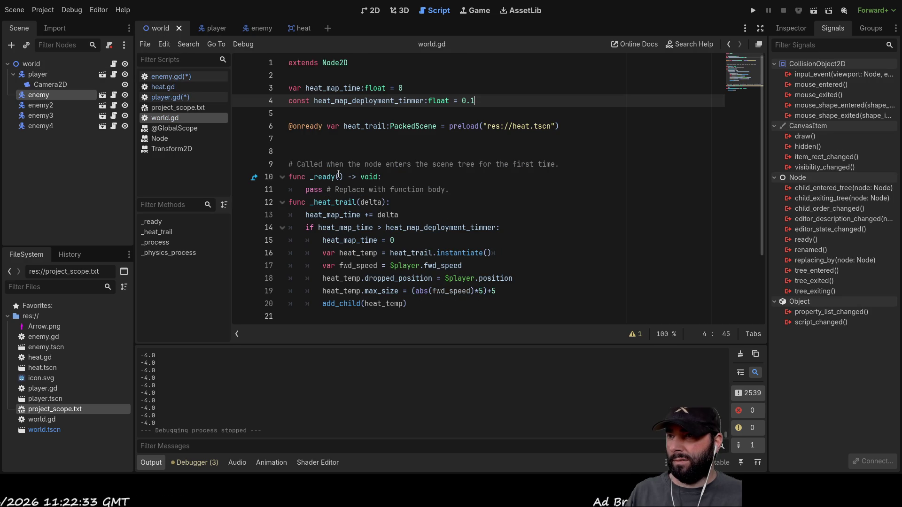
Scroll through world.gd, then open and scroll through heat.gd
{"action": "scroll", "coordinate": [343, 224], "scroll_direction": "down", "scroll_amount": 1}
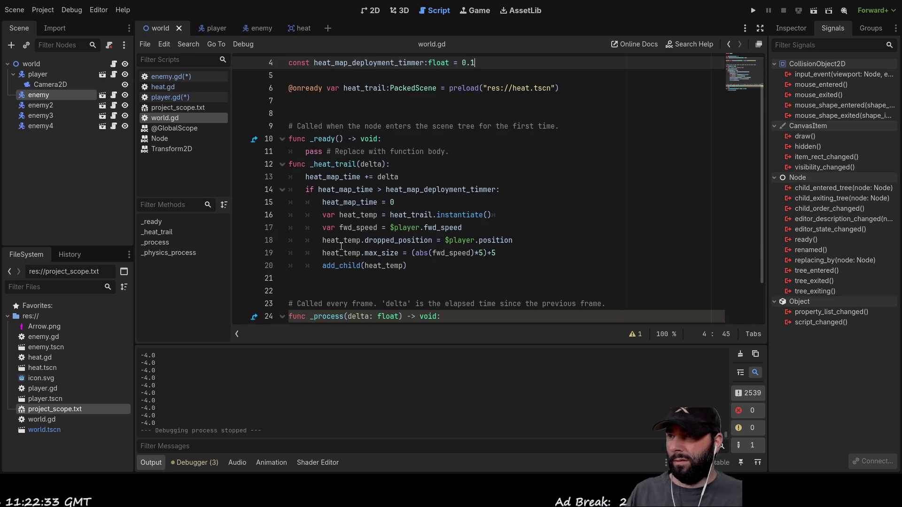
{"action": "scroll", "coordinate": [341, 247], "scroll_direction": "down", "scroll_amount": 1}
{"action": "scroll", "coordinate": [342, 247], "scroll_direction": "up", "scroll_amount": 3}
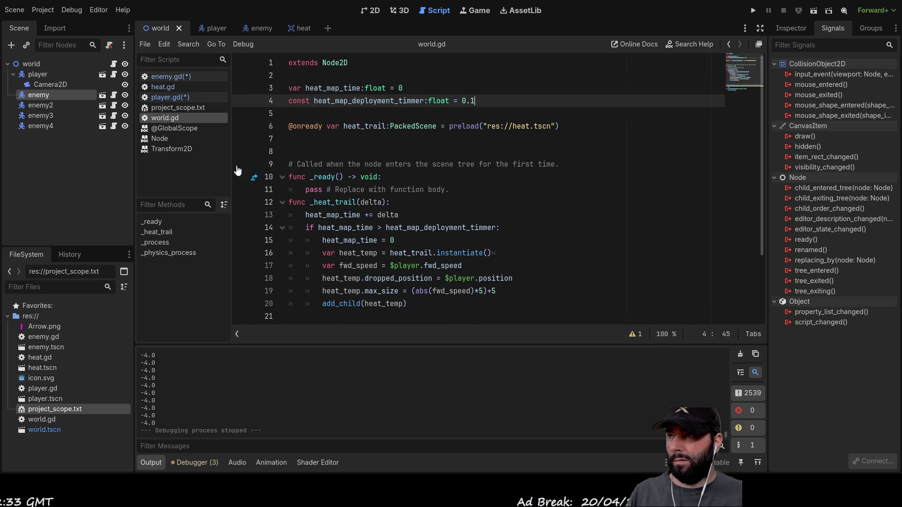
{"action": "left_click", "coordinate": [173, 86]}
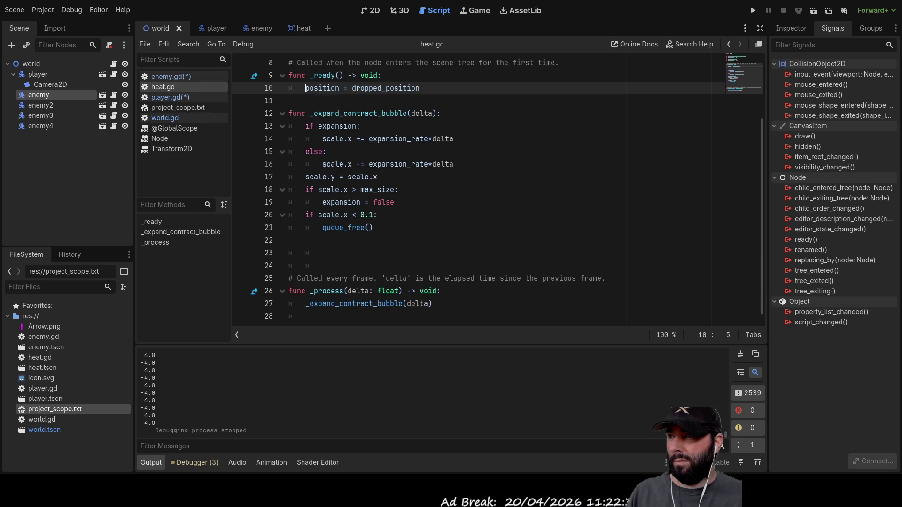
{"action": "scroll", "coordinate": [369, 230], "scroll_direction": "up", "scroll_amount": 2}
{"action": "scroll", "coordinate": [368, 229], "scroll_direction": "down", "scroll_amount": 2}
{"action": "scroll", "coordinate": [369, 230], "scroll_direction": "up", "scroll_amount": 3}
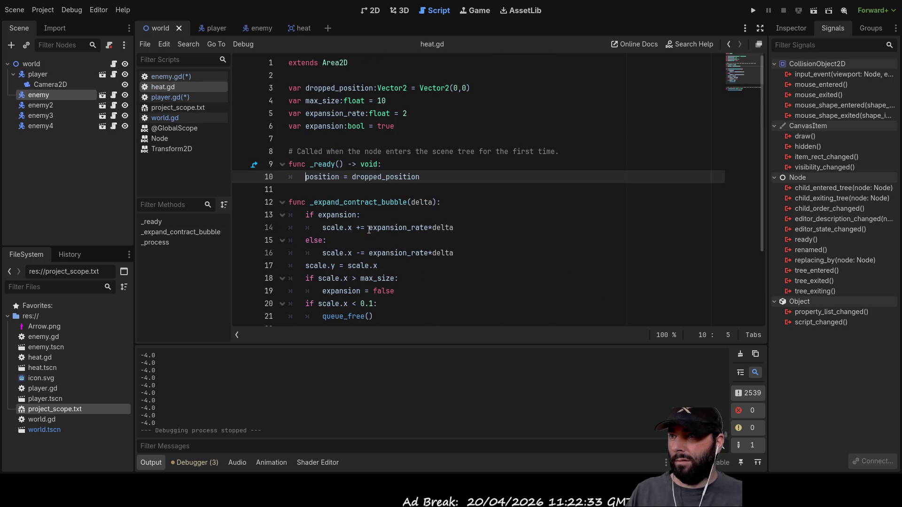
{"action": "scroll", "coordinate": [368, 229], "scroll_direction": "down", "scroll_amount": 3}
Flip through enemy.gd, heat.gd and player.gd, then scroll through world.gd
{"action": "left_click", "coordinate": [188, 75]}
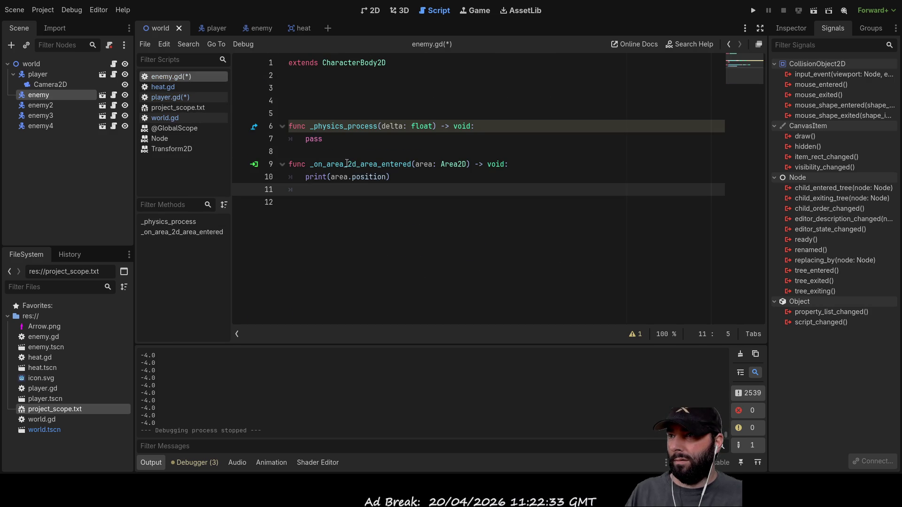
{"action": "left_click", "coordinate": [171, 88]}
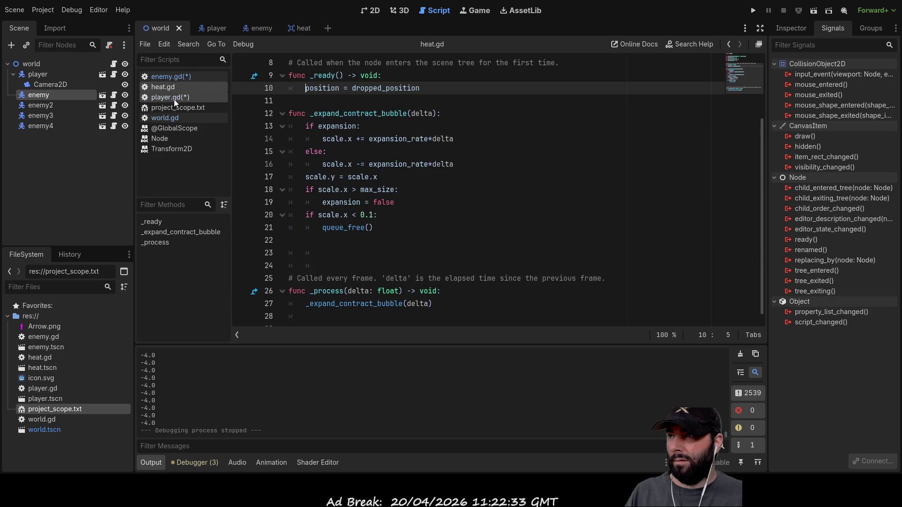
{"action": "left_click", "coordinate": [174, 99]}
{"action": "left_click", "coordinate": [163, 119]}
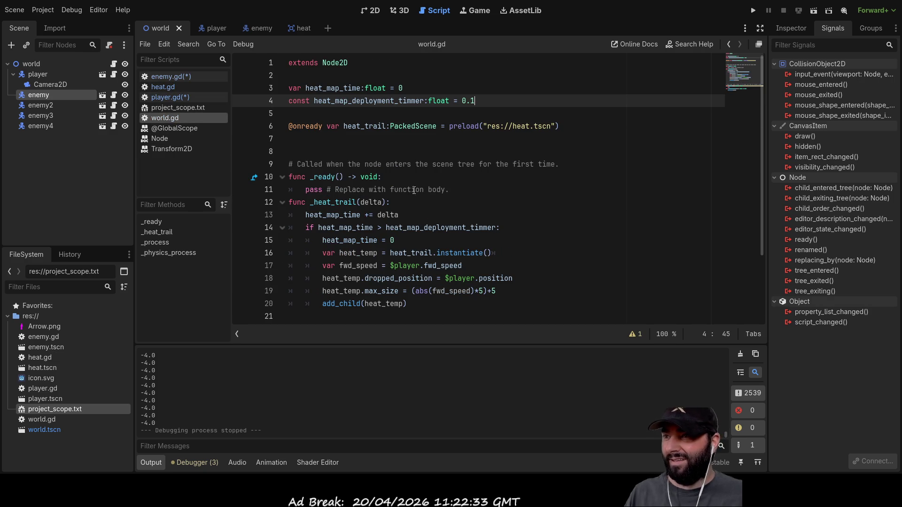
{"action": "scroll", "coordinate": [407, 230], "scroll_direction": "down", "scroll_amount": 3}
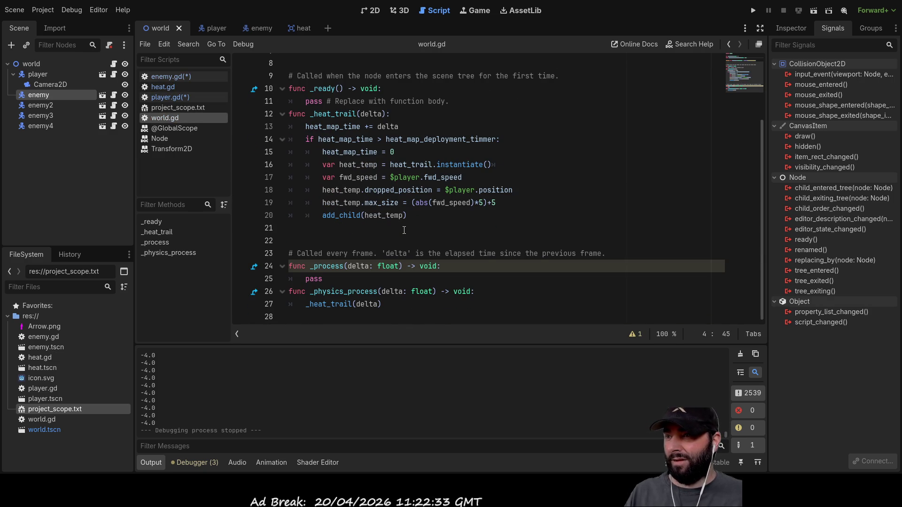
{"action": "scroll", "coordinate": [410, 231], "scroll_direction": "up", "scroll_amount": 3}
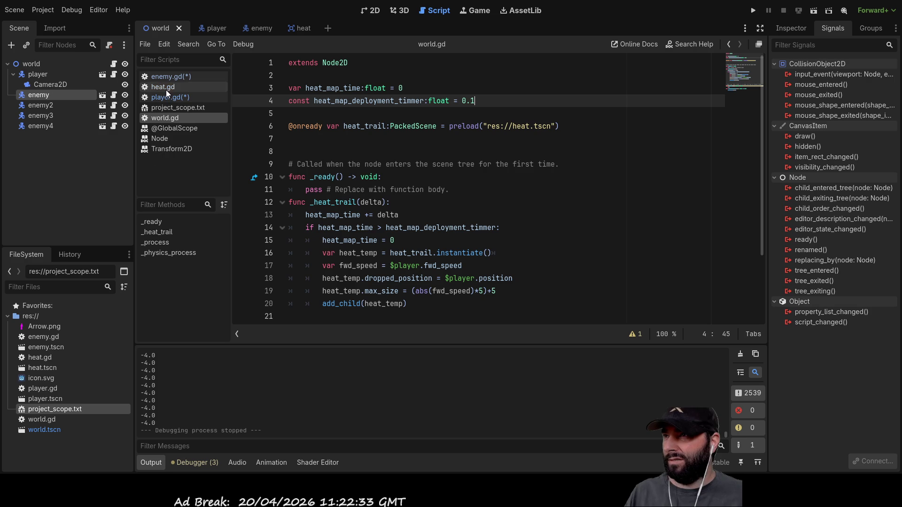
Revisit enemy.gd and heat.gd, ending on player.gd's movement code
{"action": "left_click", "coordinate": [167, 78]}
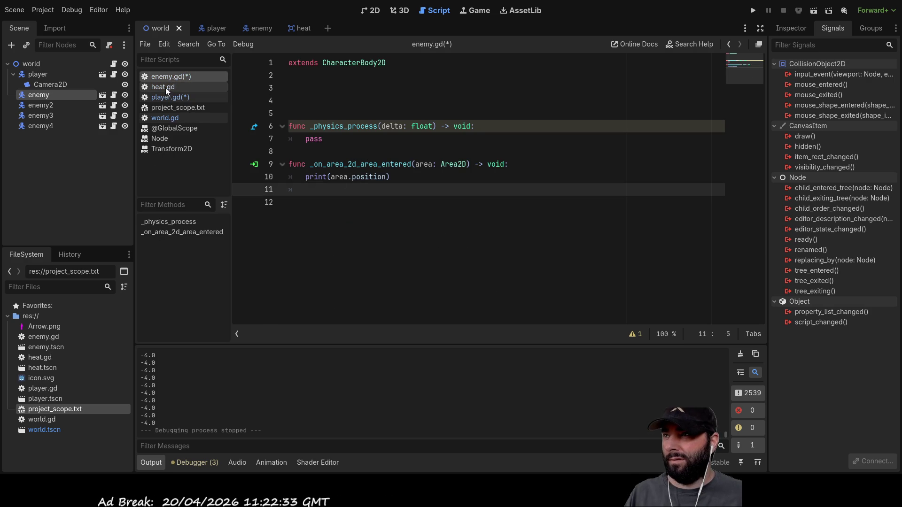
{"action": "left_click", "coordinate": [165, 86]}
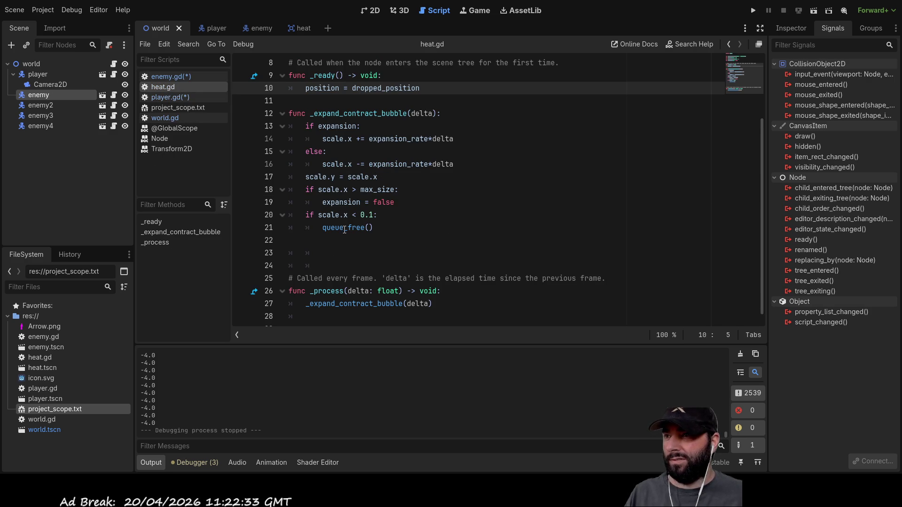
{"action": "scroll", "coordinate": [326, 108], "scroll_direction": "up", "scroll_amount": 2}
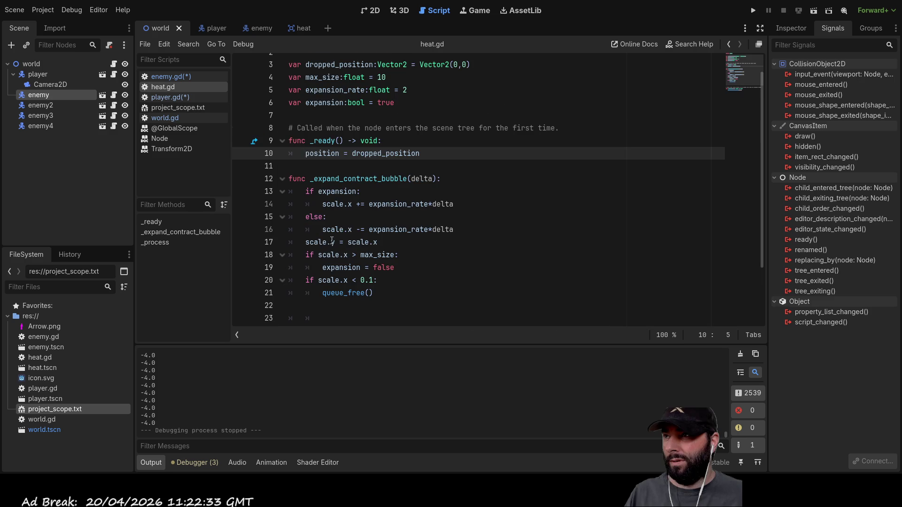
{"action": "left_click", "coordinate": [186, 97]}
{"action": "scroll", "coordinate": [327, 238], "scroll_direction": "up", "scroll_amount": 4}
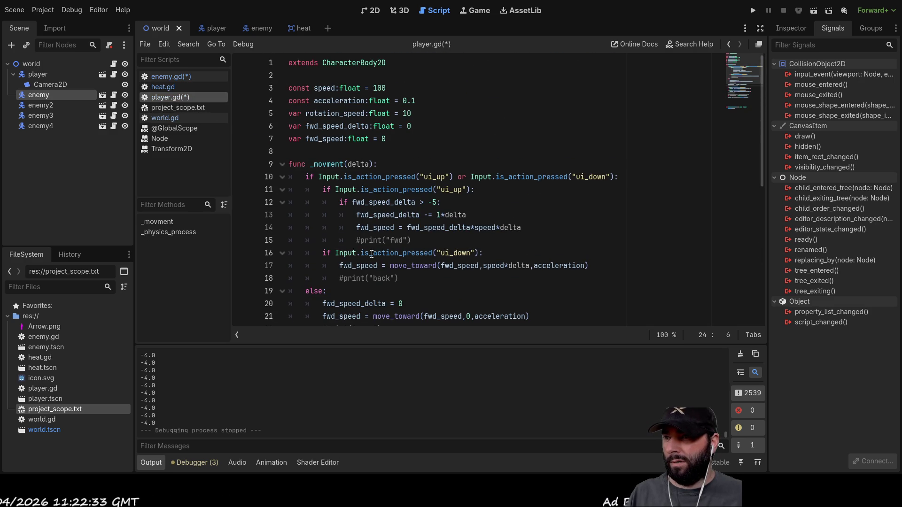
{"action": "scroll", "coordinate": [372, 254], "scroll_direction": "down", "scroll_amount": 4}
{"action": "scroll", "coordinate": [339, 198], "scroll_direction": "down", "scroll_amount": 4}
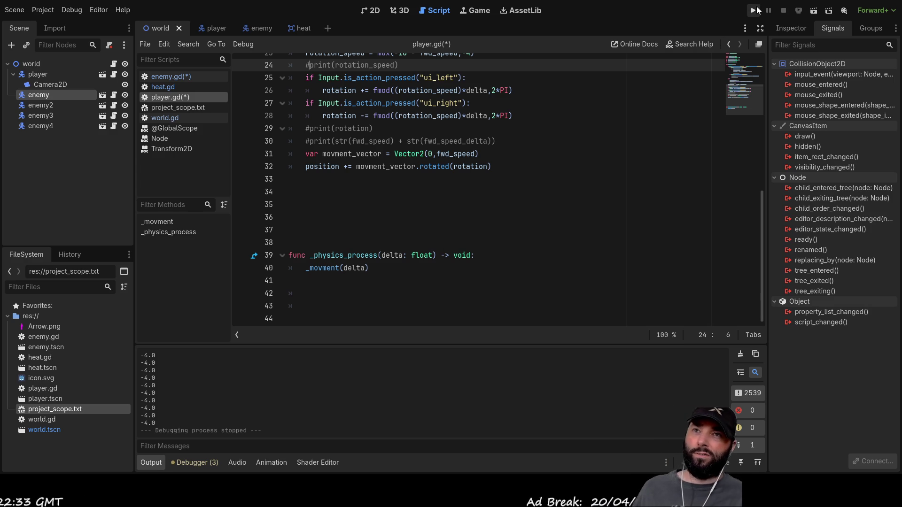
Run the project to watch area positions logged, then stop it with F8
{"action": "left_click", "coordinate": [755, 10]}
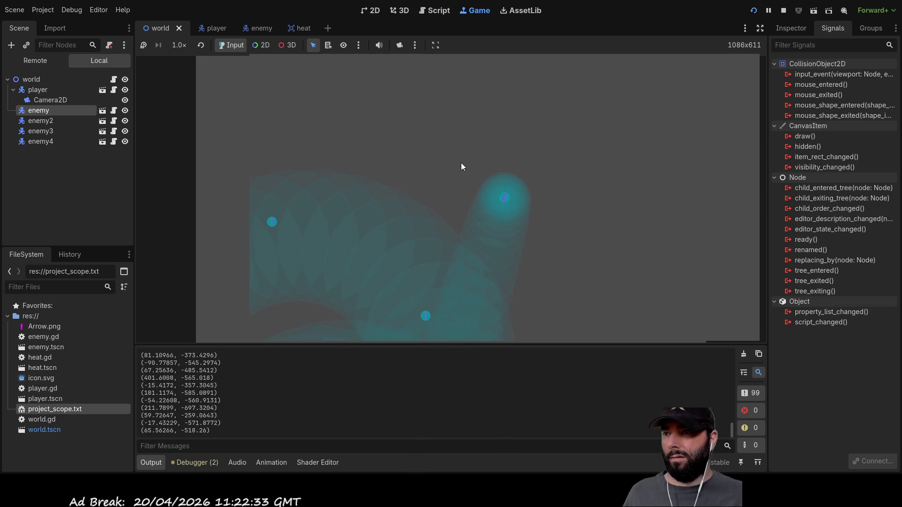
{"action": "key", "text": "F8"}
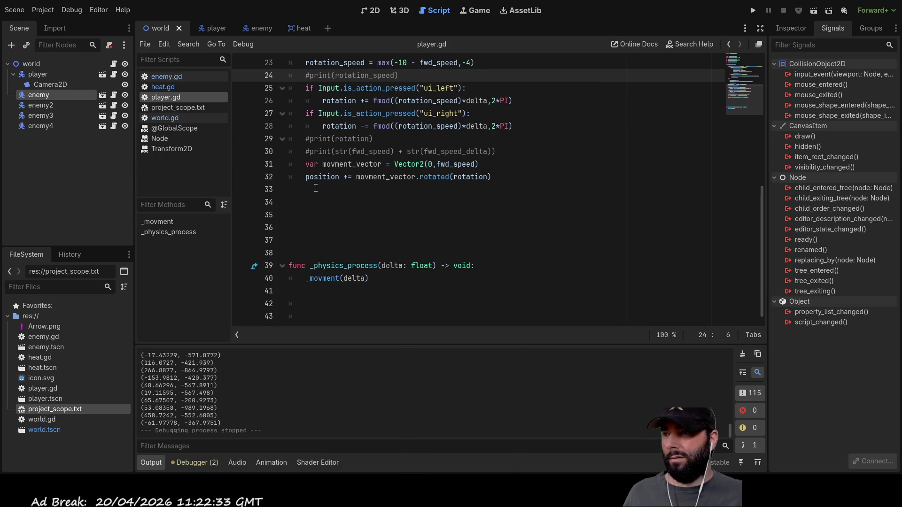
Open enemy.gd and insert blank lines above its functions
{"action": "scroll", "coordinate": [422, 230], "scroll_direction": "down", "scroll_amount": 1}
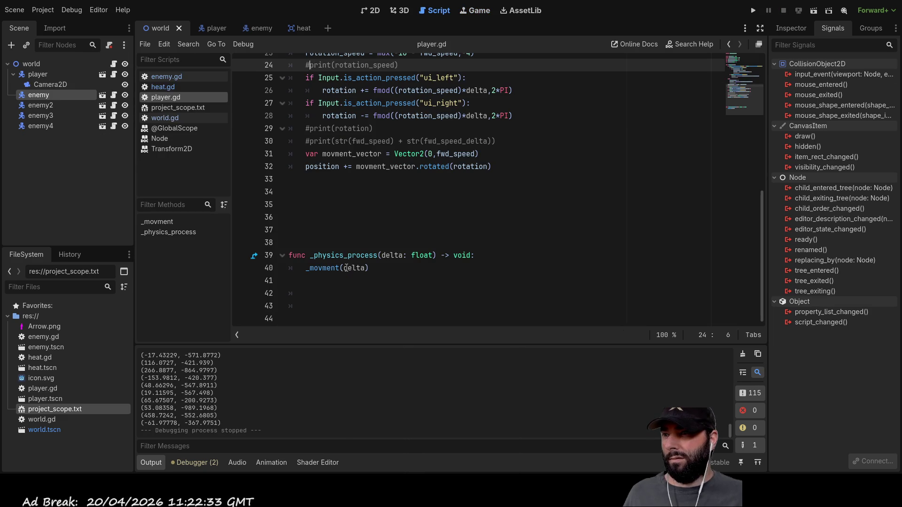
{"action": "left_click", "coordinate": [171, 75]}
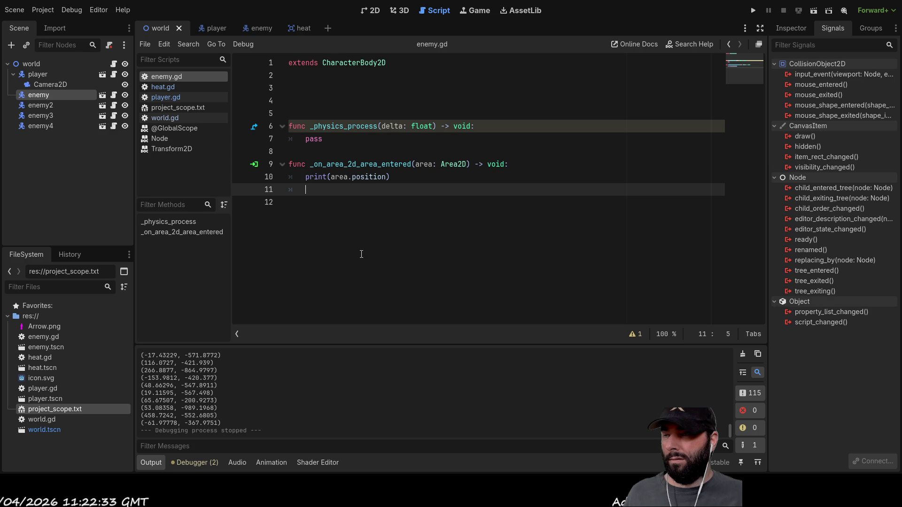
{"action": "left_click", "coordinate": [303, 94]}
{"action": "left_click", "coordinate": [306, 186]}
{"action": "key", "text": "Up"}
{"action": "key", "text": "Up"}
{"action": "key", "text": "Up"}
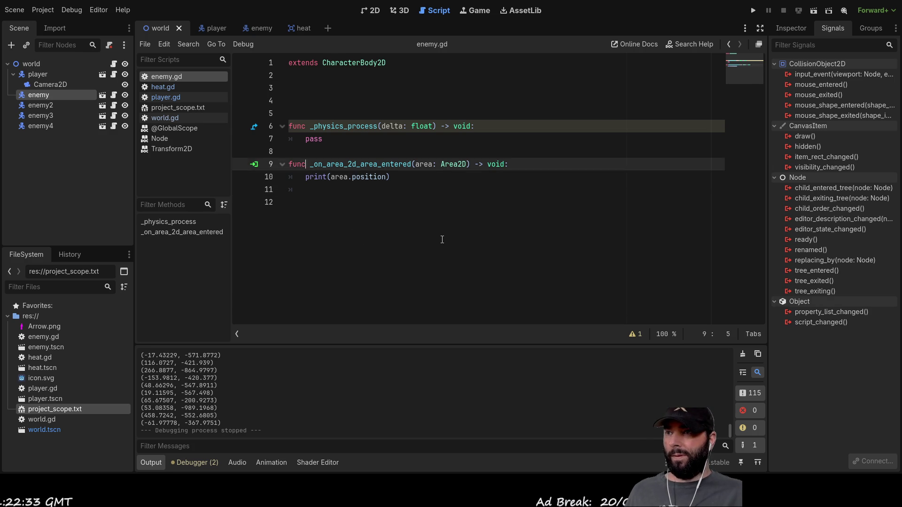
{"action": "key", "text": "Return"}
{"action": "key", "text": "Return"}
{"action": "key", "text": "Up"}
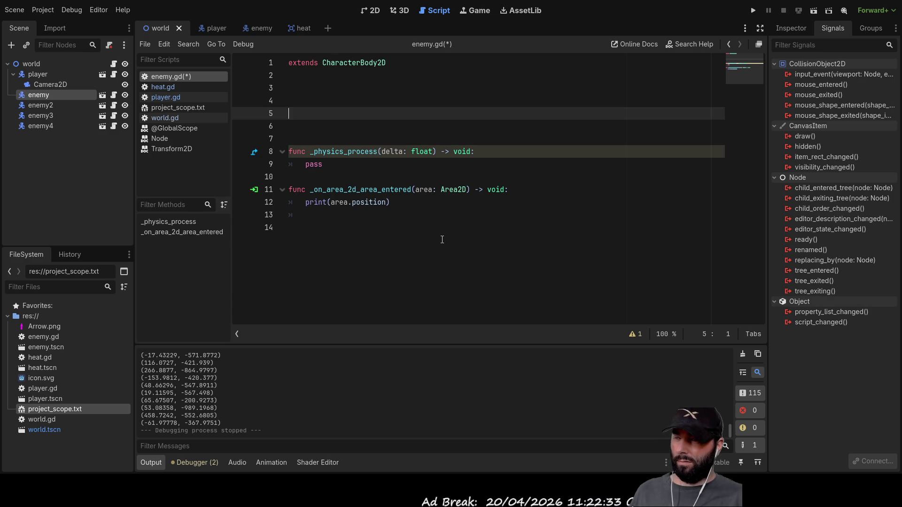
{"action": "key", "text": "Down"}
{"action": "key", "text": "Down"}
{"action": "key", "text": "Down"}
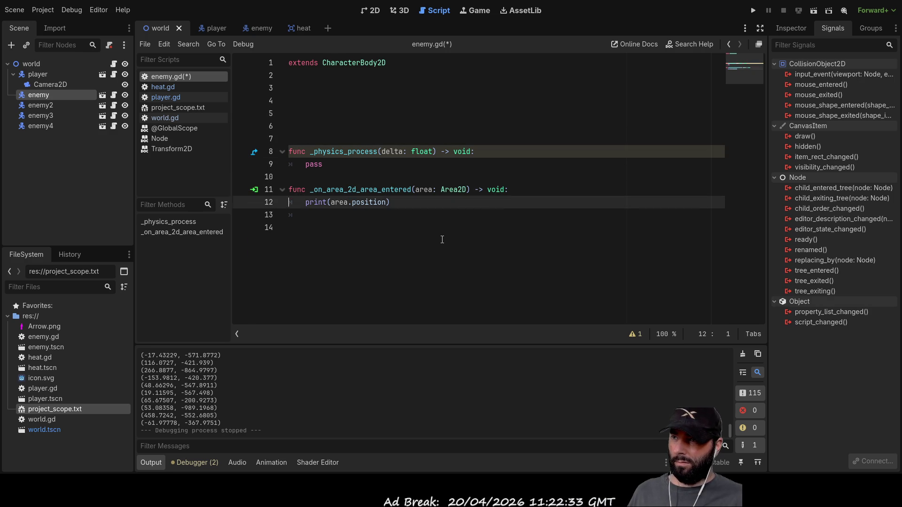
{"action": "key", "text": "Up"}
{"action": "key", "text": "Up"}
{"action": "key", "text": "Up"}
{"action": "key", "text": "Up"}
{"action": "key", "text": "Up"}
{"action": "key", "text": "Up"}
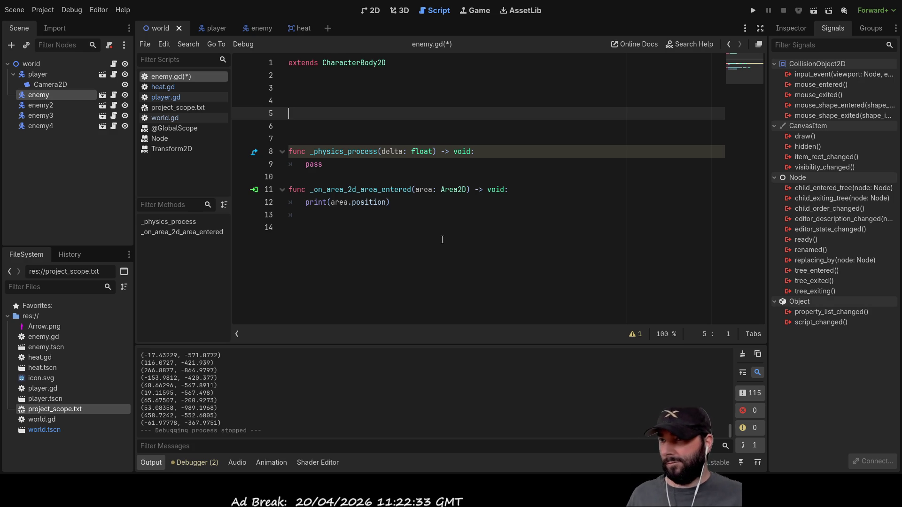
{"action": "key", "text": "Up"}
{"action": "key", "text": "Up"}
{"action": "key", "text": "Up"}
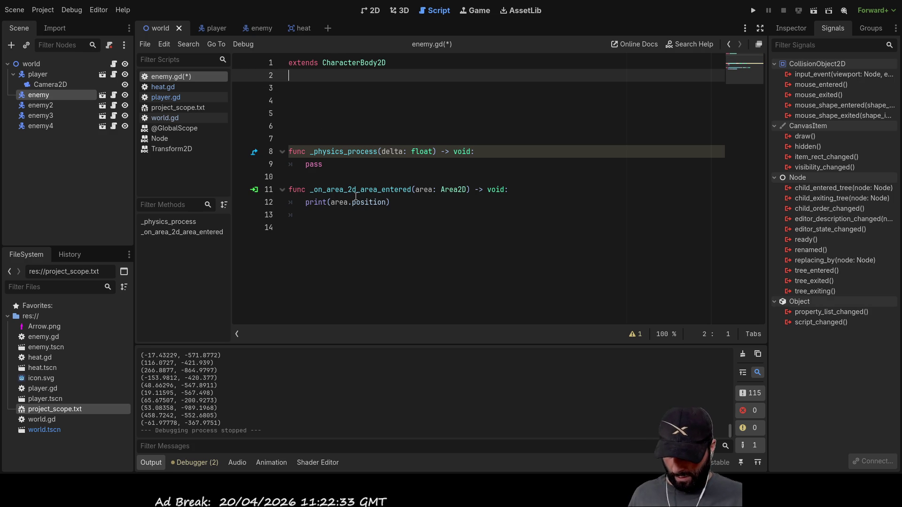
Write 'var target_track:Vector2 = Vector2(0,0)' on line 2 using autocomplete
{"action": "type", "text": "target"}
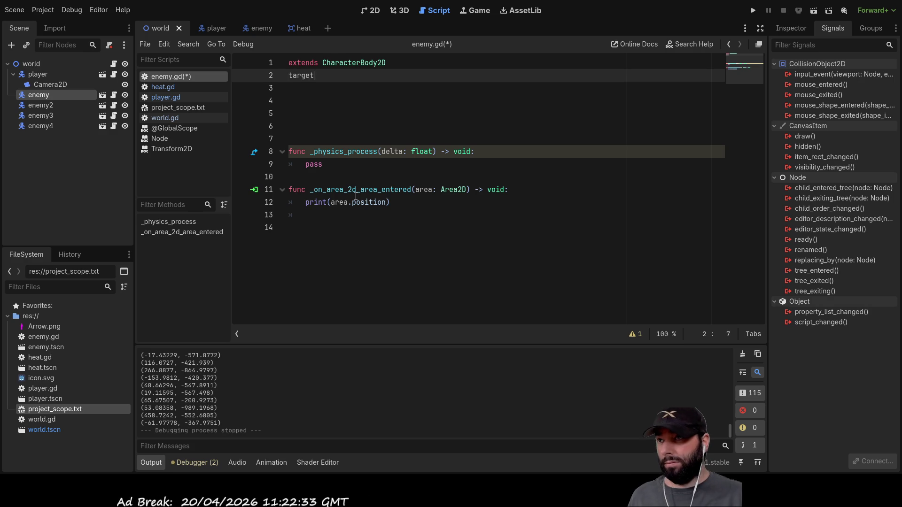
{"action": "type", "text": "_"}
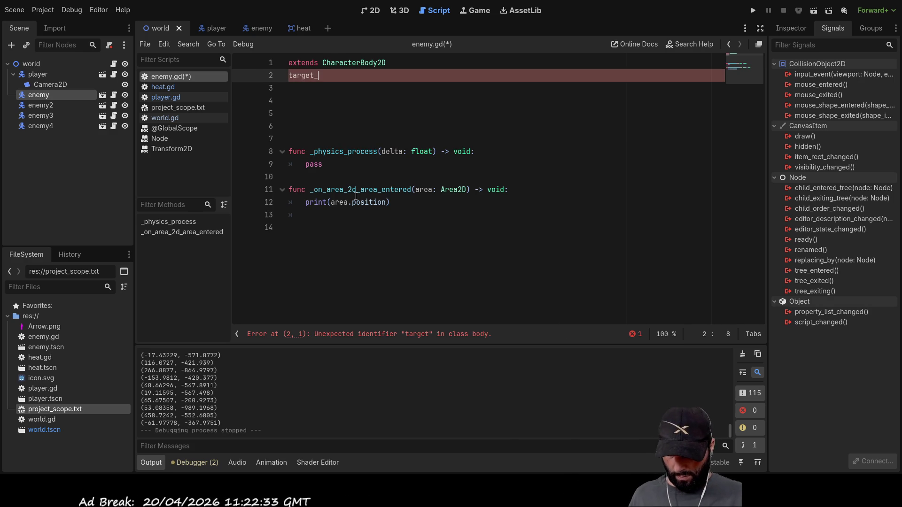
{"action": "type", "text": "movment"}
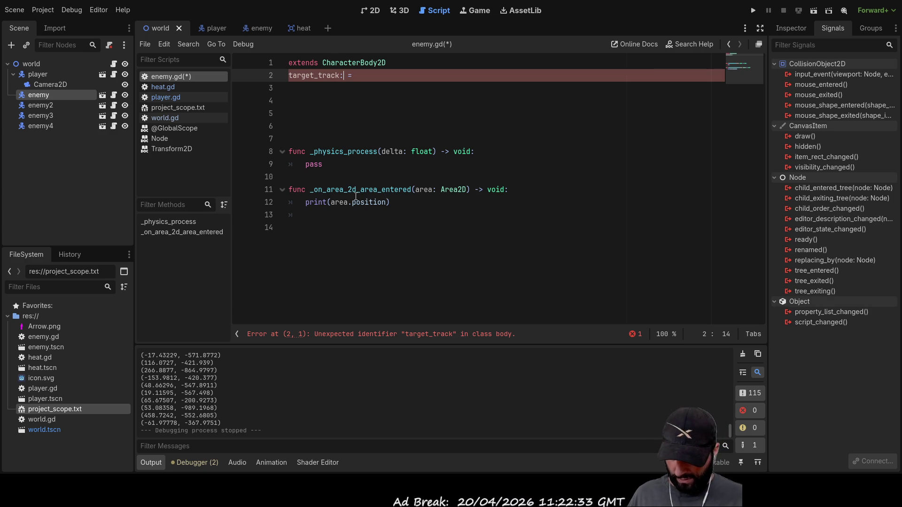
{"action": "key", "text": "Left"}
{"action": "key", "text": "Left"}
{"action": "key", "text": "Left"}
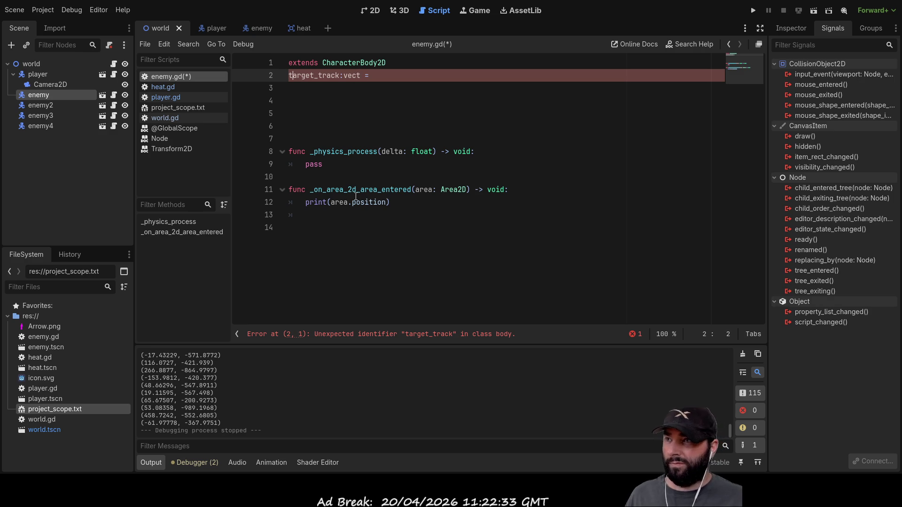
{"action": "key", "text": "Home"}
{"action": "type", "text": "var"}
{"action": "key", "text": "ctrl+Right"}
{"action": "key", "text": "ctrl+Right"}
{"action": "key", "text": "ctrl+Right"}
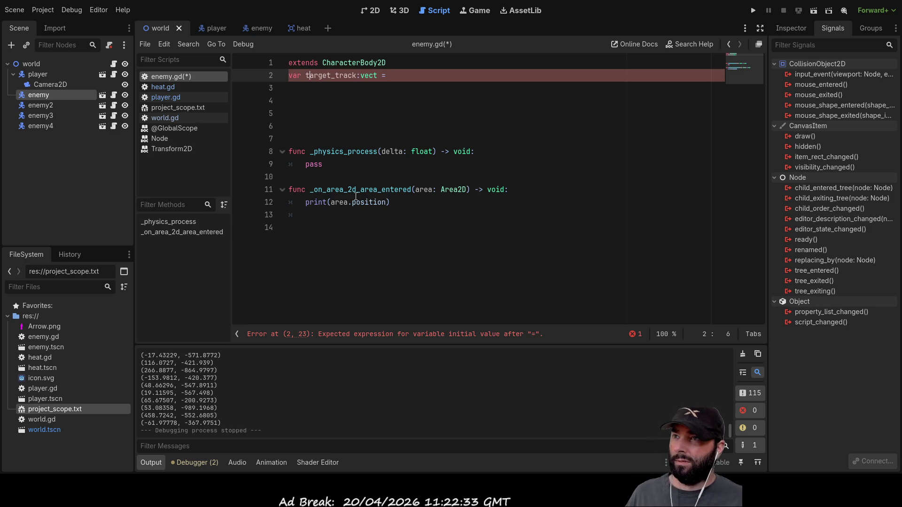
{"action": "key", "text": "ctrl+space"}
{"action": "key", "text": "Return"}
{"action": "type", "text": "("}
{"action": "key", "text": "Left"}
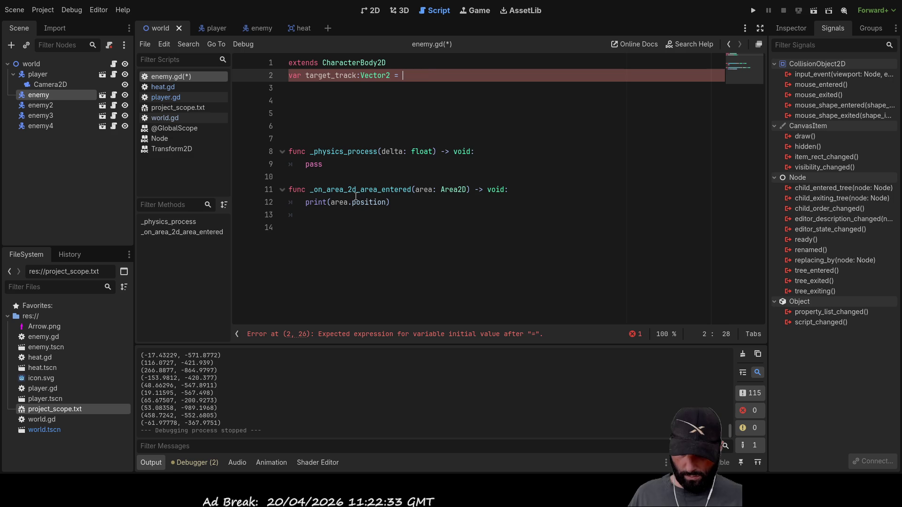
{"action": "type", "text": "vector("}
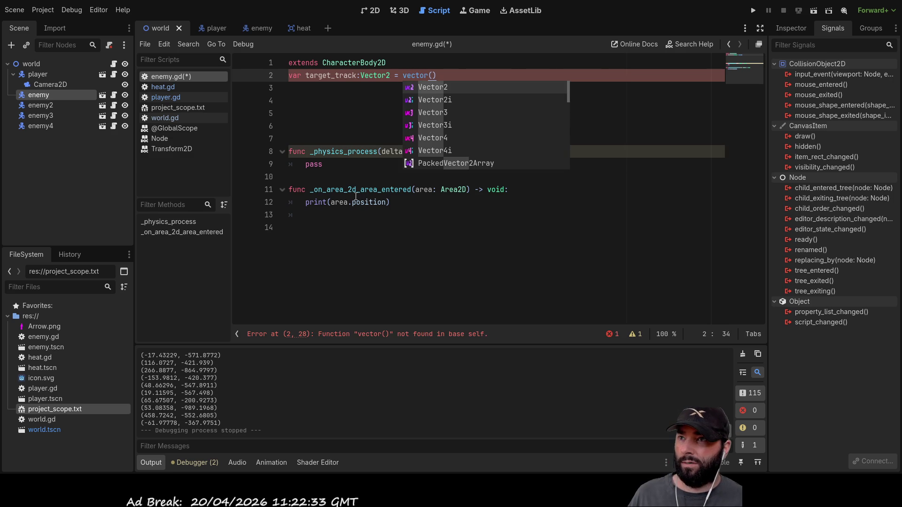
{"action": "key", "text": "Return"}
{"action": "type", "text": "0,0"}
{"action": "key", "text": "Down"}
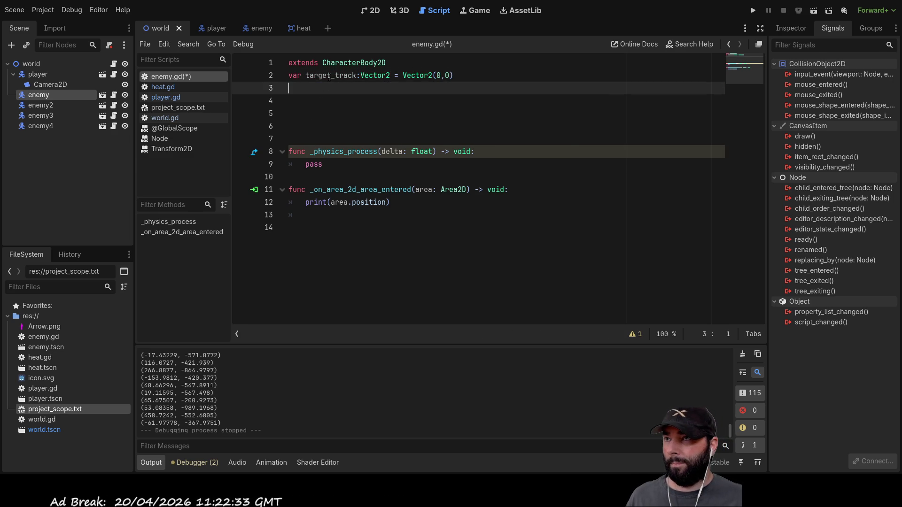
{"action": "double_click", "coordinate": [328, 77]}
{"action": "left_click", "coordinate": [304, 205]}
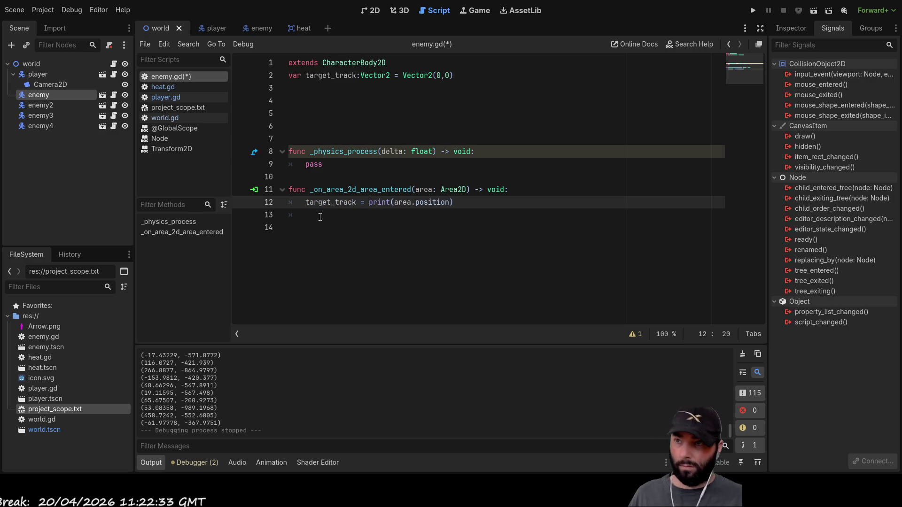
Strip the print call from area.position and add hunting = true in the area handler
{"action": "key", "text": "Delete"}
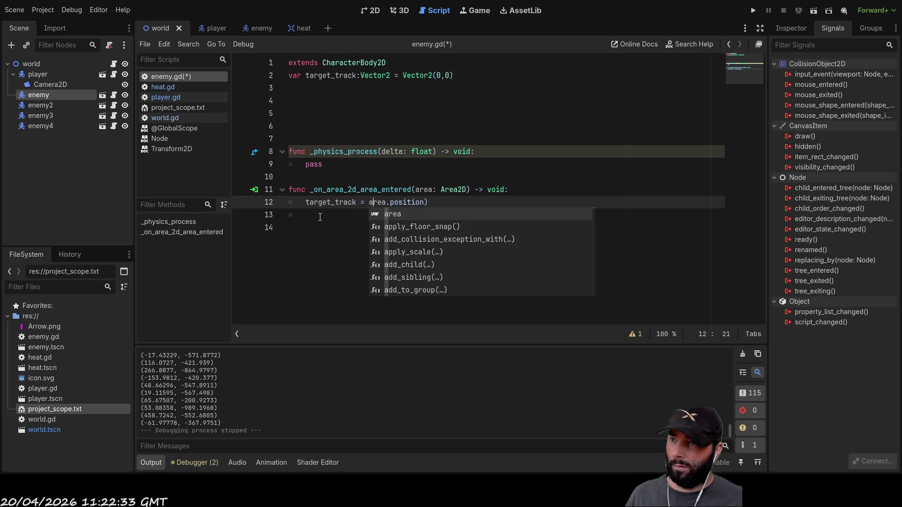
{"action": "key", "text": "End"}
{"action": "key", "text": "BackSpace"}
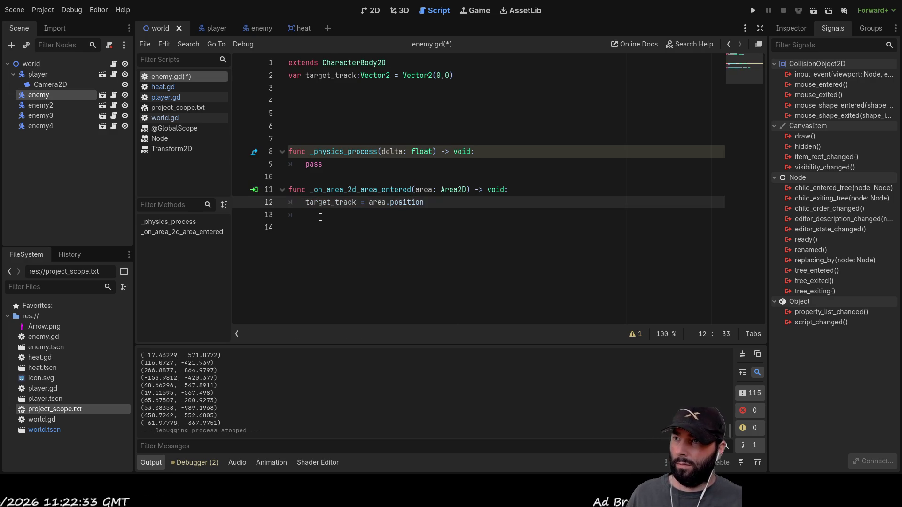
{"action": "key", "text": "Up"}
{"action": "key", "text": "Up"}
{"action": "key", "text": "Up"}
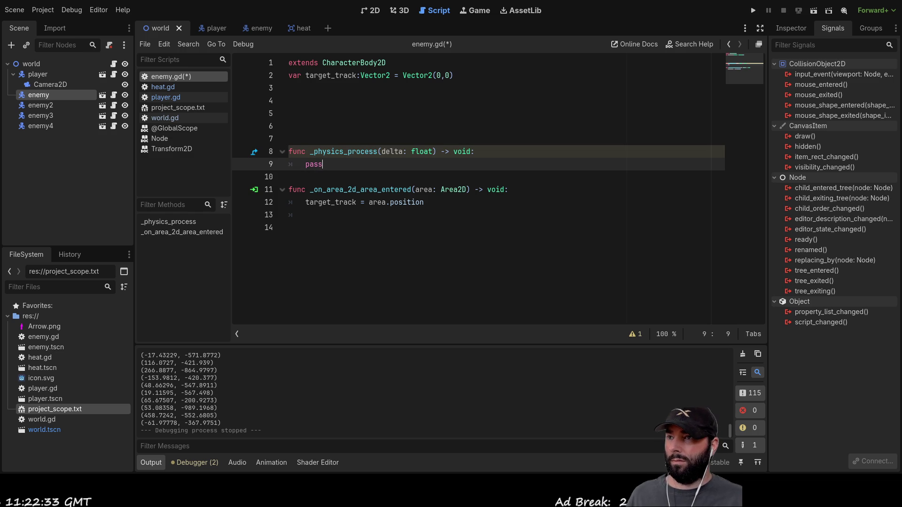
{"action": "left_click", "coordinate": [324, 214]}
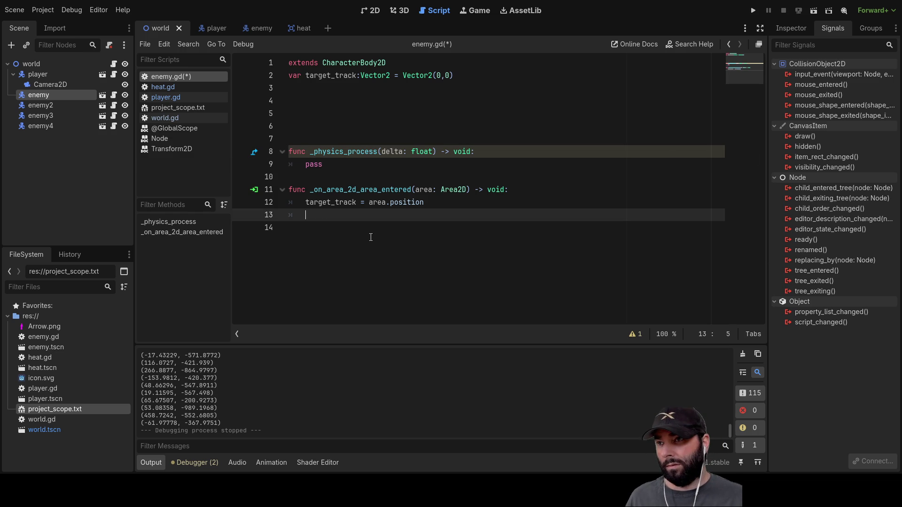
{"action": "type", "text": "hunting = true"}
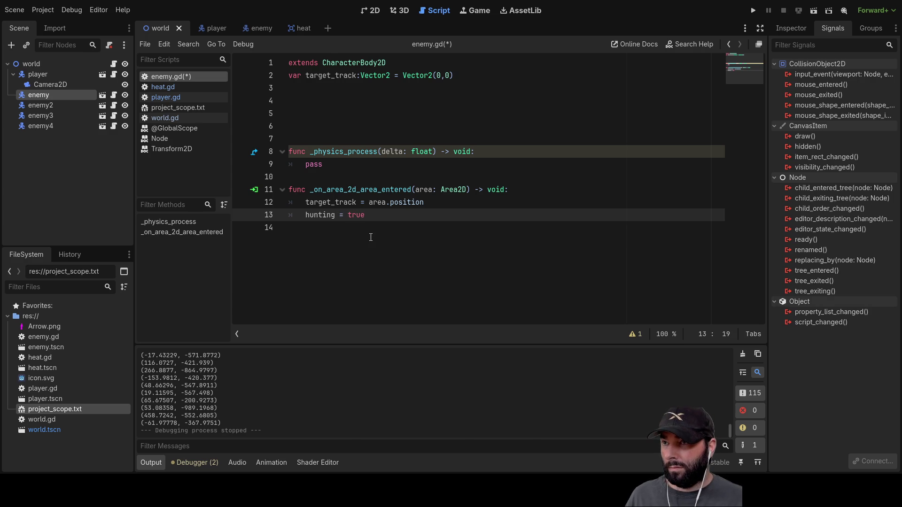
Declare var hunting:bool = false on line 3 of enemy.gd
{"action": "double_click", "coordinate": [318, 216]}
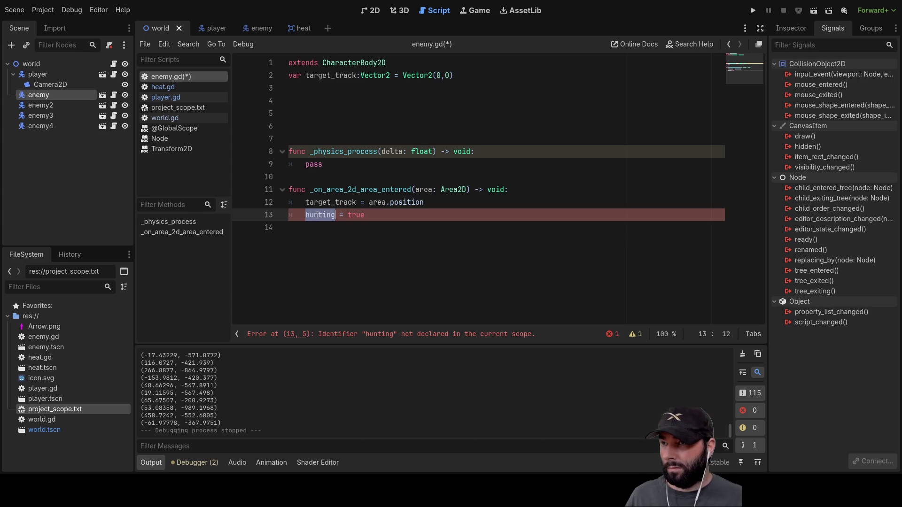
{"action": "left_click", "coordinate": [289, 85]}
{"action": "type", "text": "var "}
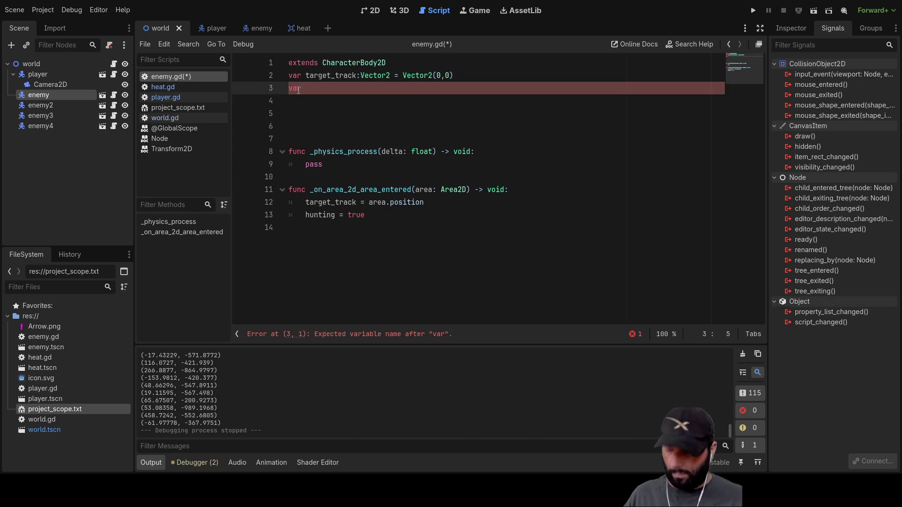
{"action": "type", "text": "hunting"}
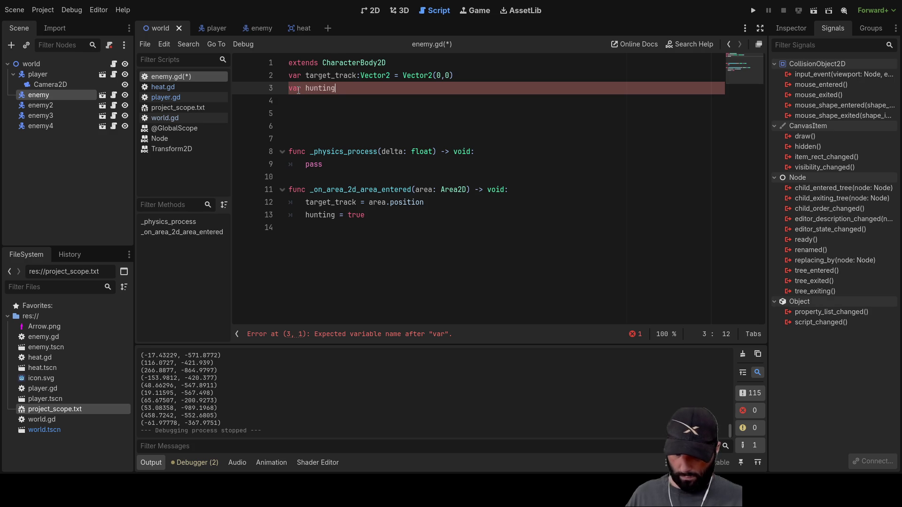
{"action": "type", "text": ":bool "}
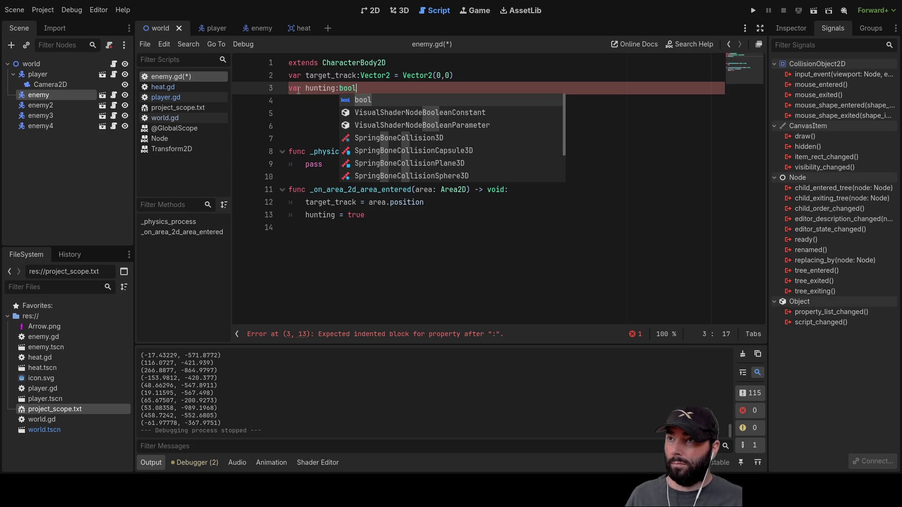
{"action": "type", "text": "= false"}
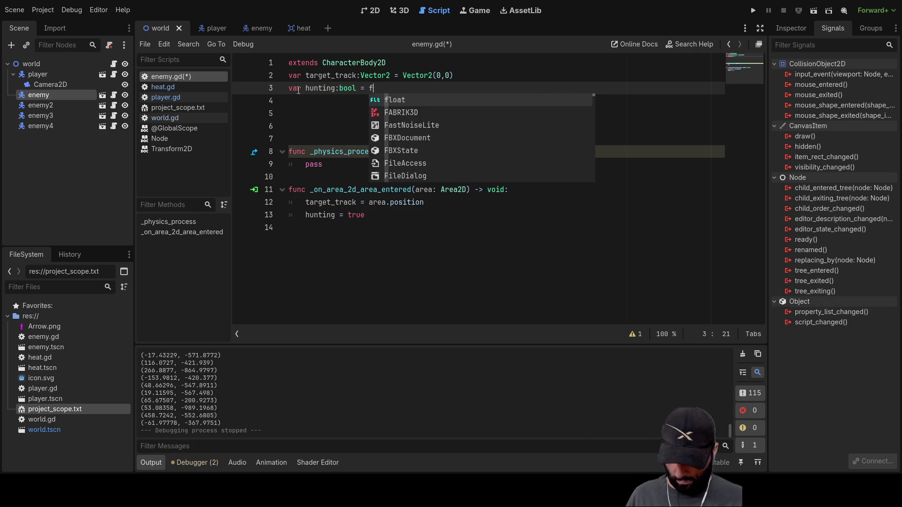
{"action": "key", "text": "Down"}
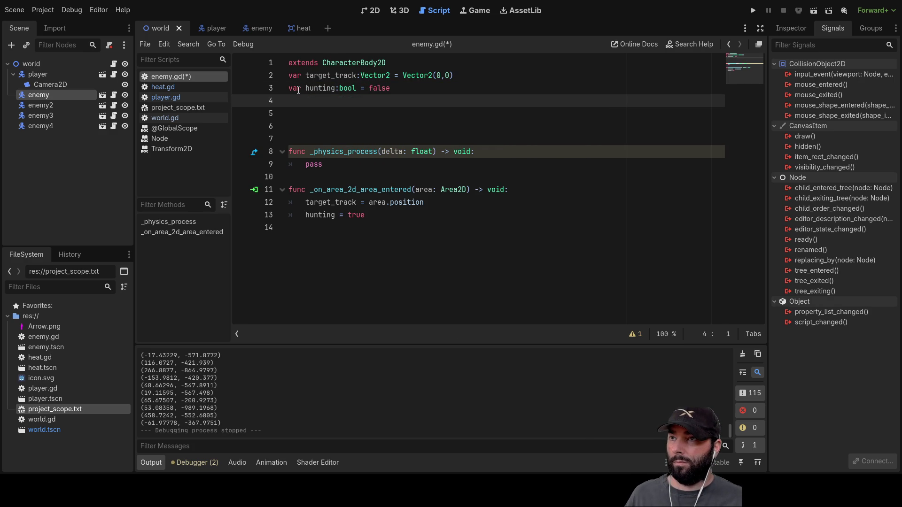
{"action": "key", "text": "Down"}
{"action": "key", "text": "Down"}
{"action": "key", "text": "Down"}
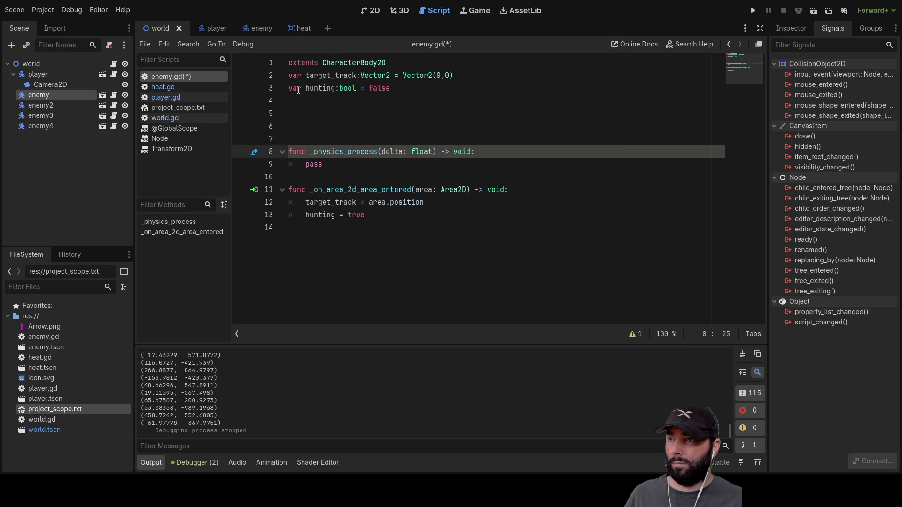
Insert an if hunting: condition above pass in _physics_process with an indented pass
{"action": "key", "text": "Right"}
{"action": "key", "text": "Right"}
{"action": "key", "text": "Right"}
{"action": "key", "text": "Return"}
{"action": "key", "text": "Up"}
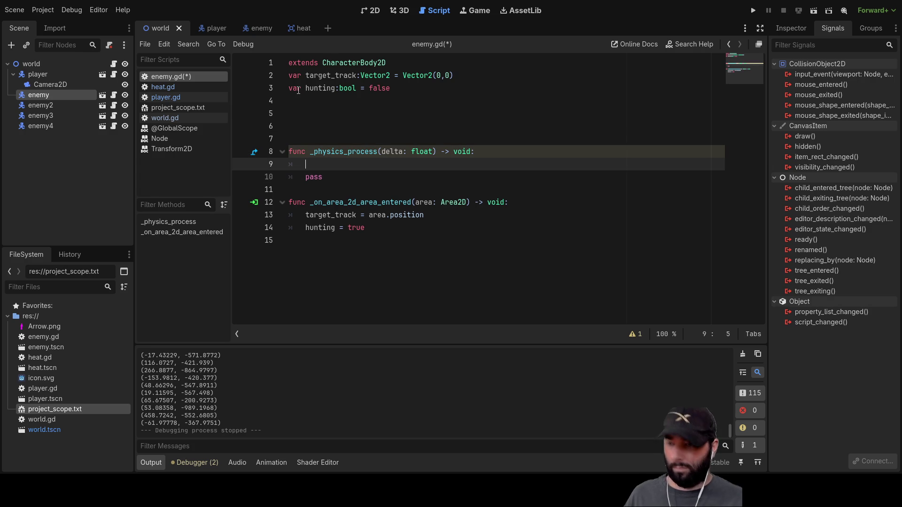
{"action": "type", "text": "if "}
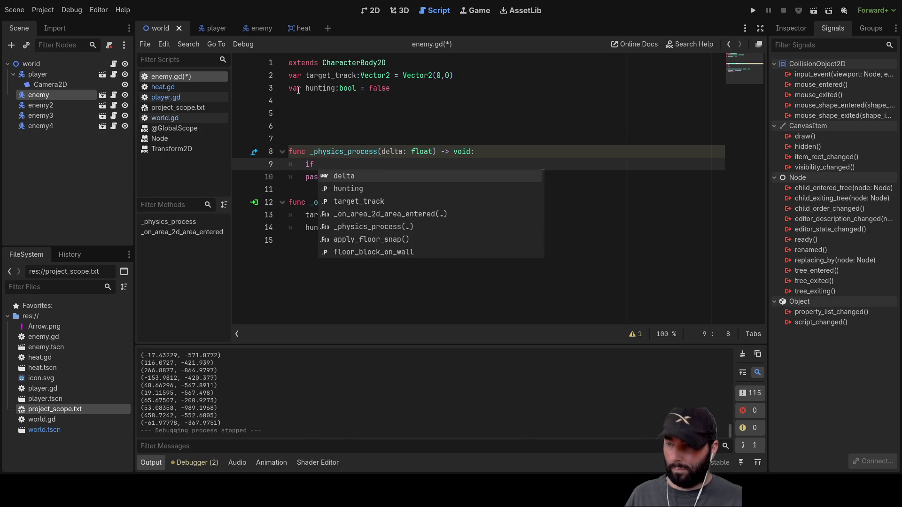
{"action": "type", "text": "hunting"}
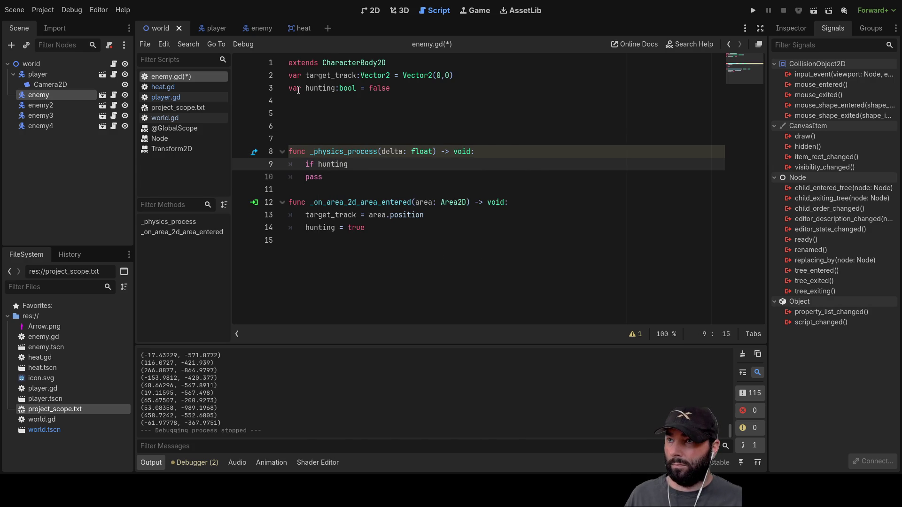
{"action": "type", "text": ":"}
{"action": "key", "text": "Return"}
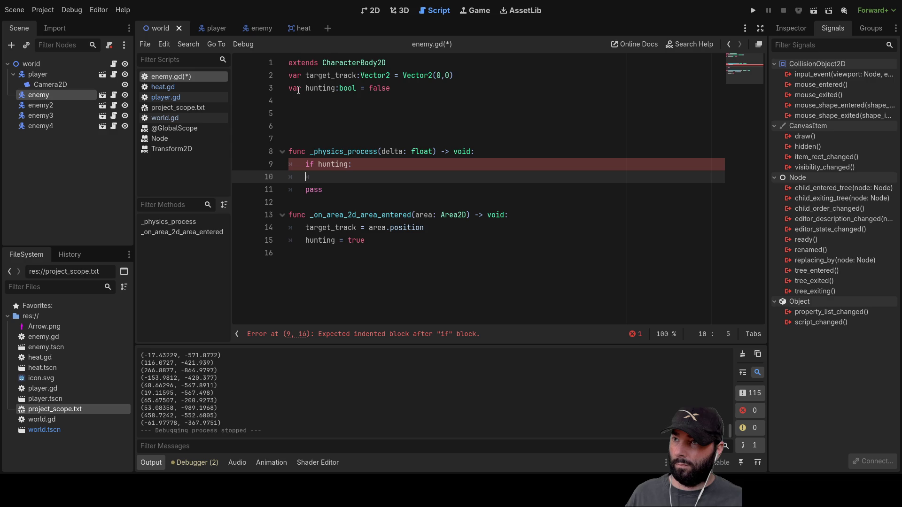
{"action": "key", "text": "Tab"}
{"action": "type", "text": "pass"}
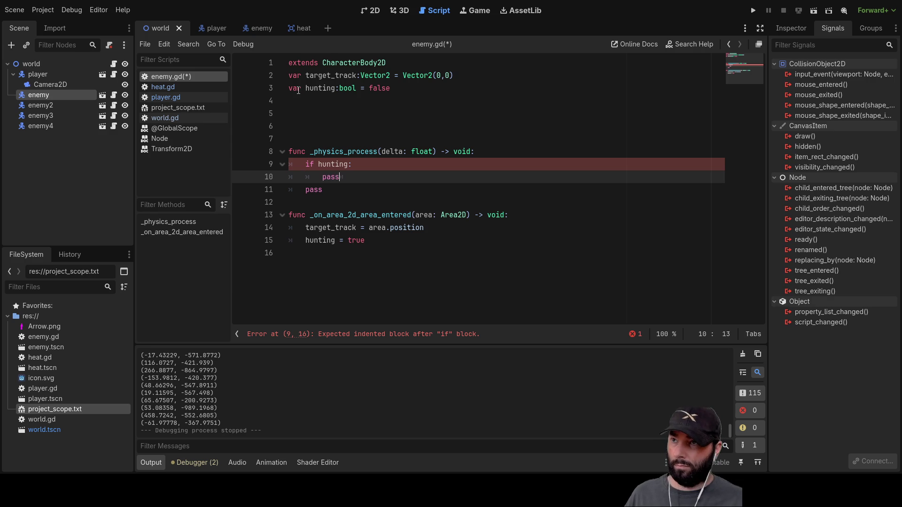
Delete both pass lines so the if hunting: block is left empty
{"action": "key", "text": "Down"}
{"action": "key", "text": "BackSpace"}
{"action": "key", "text": "BackSpace"}
{"action": "key", "text": "BackSpace"}
{"action": "key", "text": "Up"}
{"action": "key", "text": "Left"}
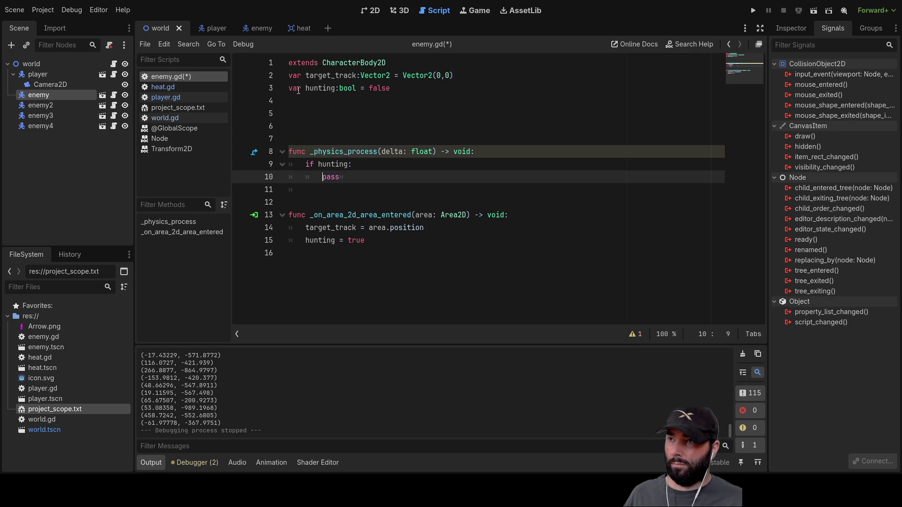
{"action": "key", "text": "BackSpace"}
{"action": "key", "text": "BackSpace"}
{"action": "key", "text": "BackSpace"}
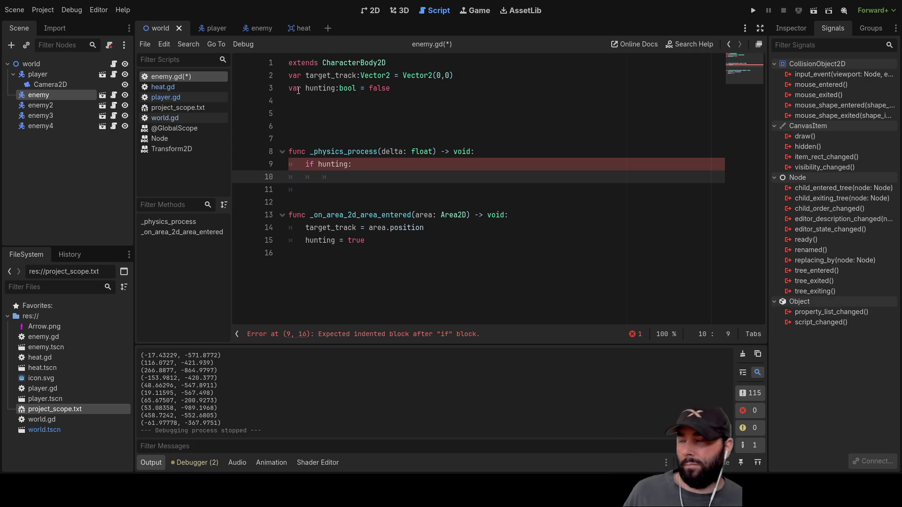
{"action": "key", "text": "Up"}
{"action": "key", "text": "Up"}
{"action": "key", "text": "Up"}
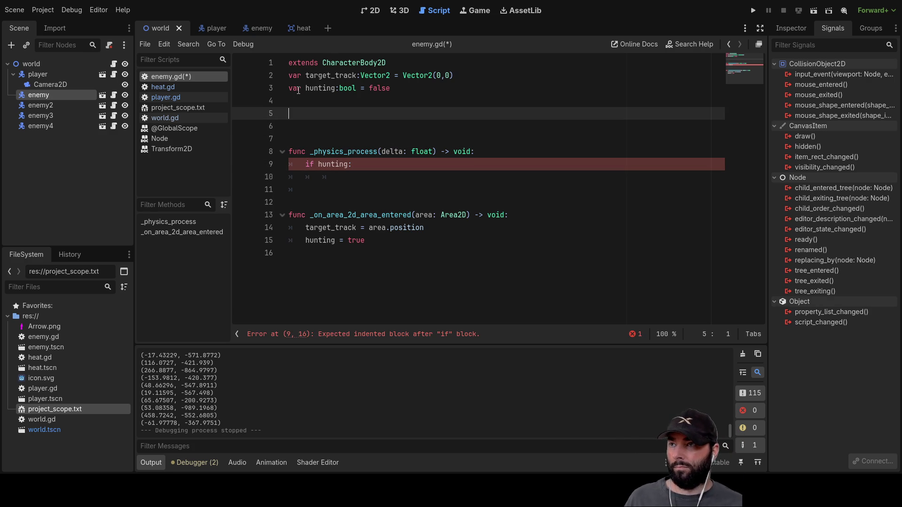
Add a func _move_to_target(): header with a placeholder pass above _physics_process
{"action": "key", "text": "Return"}
{"action": "type", "text": "func"}
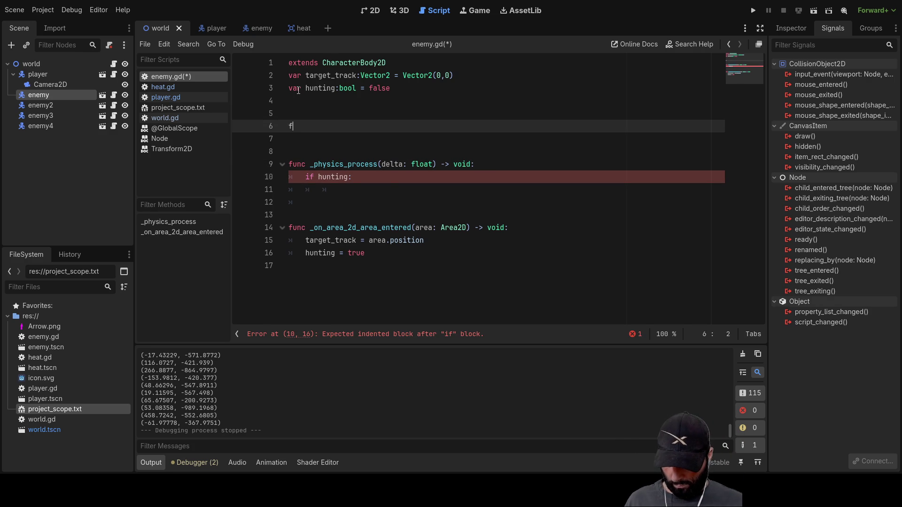
{"action": "key", "text": "Escape"}
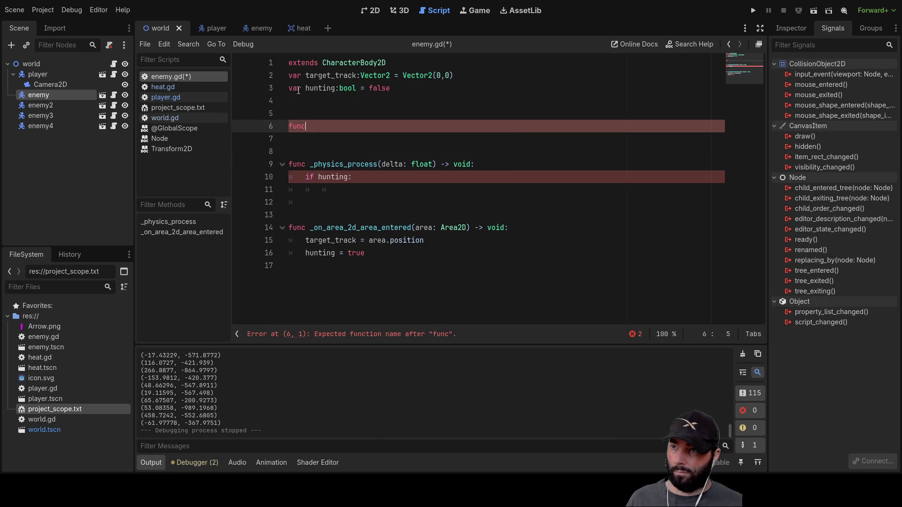
{"action": "type", "text": " _move"}
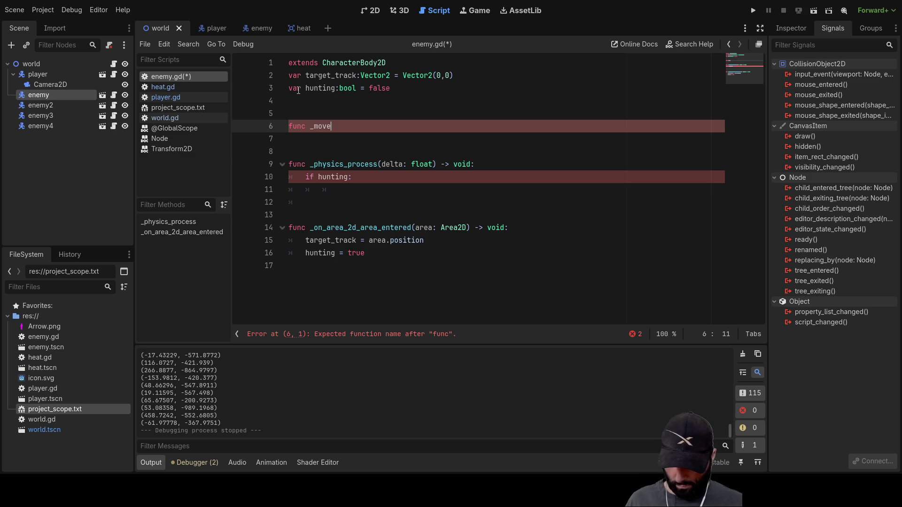
{"action": "type", "text": "_to_tar"}
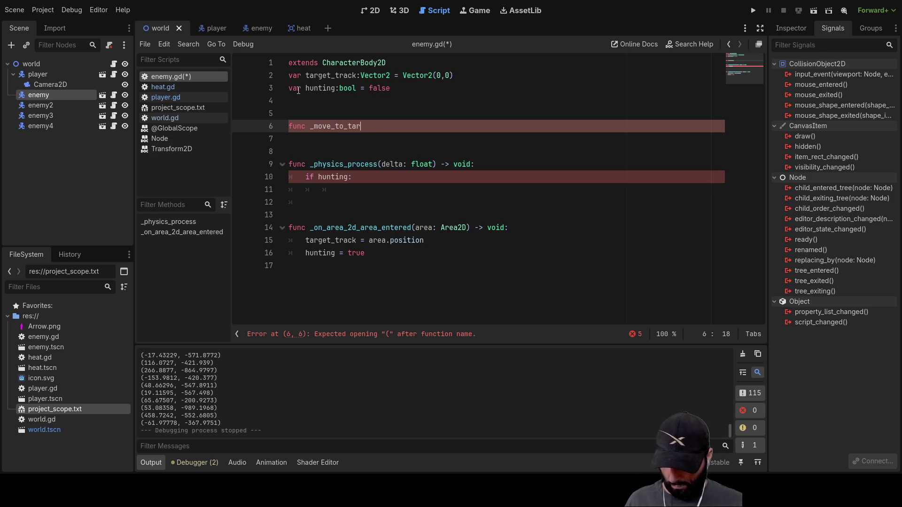
{"action": "type", "text": "get()"}
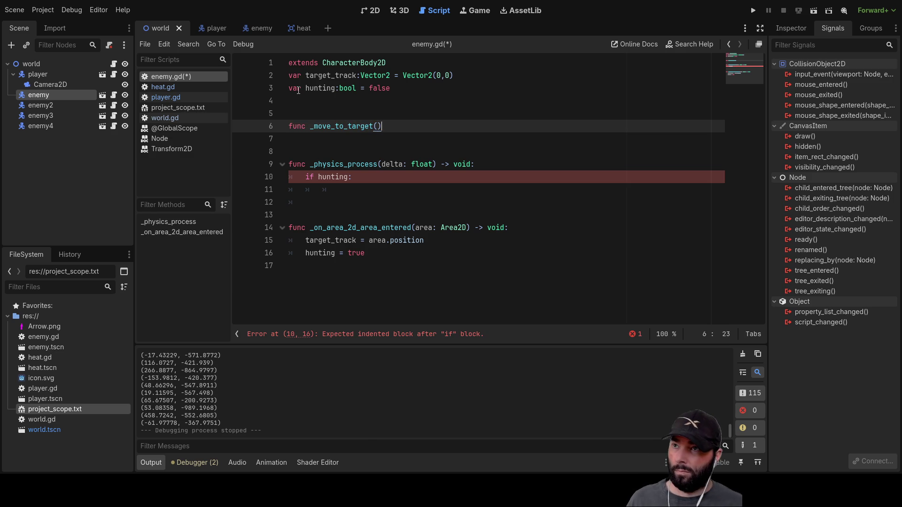
{"action": "type", "text": ":"}
{"action": "key", "text": "Return"}
{"action": "type", "text": "pass"}
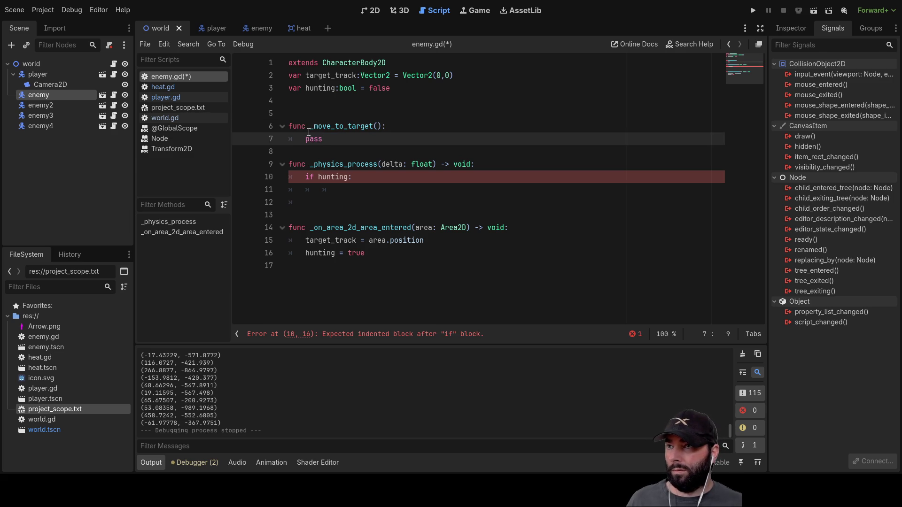
Call _move_to_target() inside the if hunting block and remove the function's placeholder pass
{"action": "left_click_drag", "start_coordinate": [310, 127], "coordinate": [382, 127]}
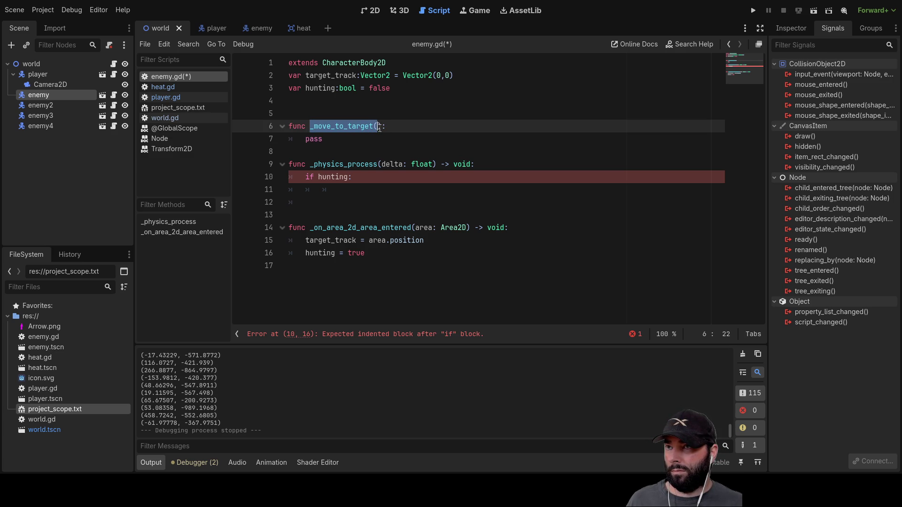
{"action": "left_click", "coordinate": [337, 190]}
{"action": "type", "text": "_move_to_target("}
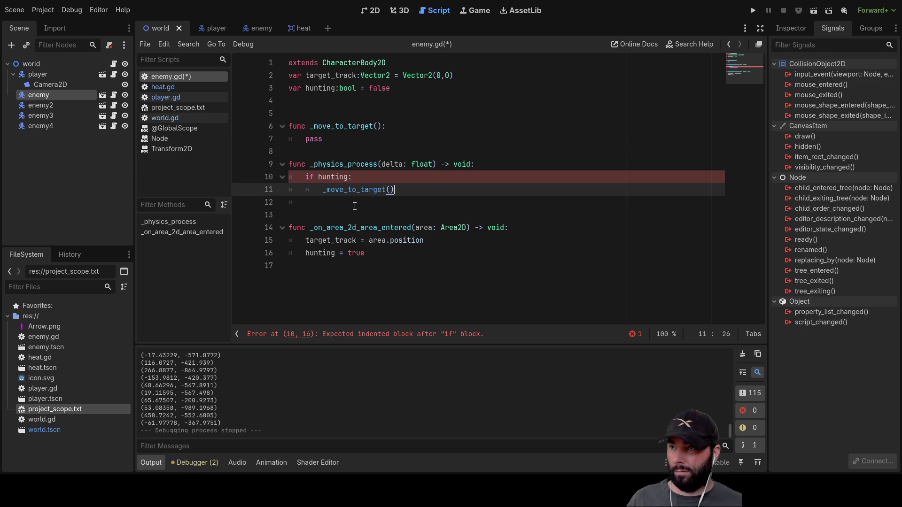
{"action": "key", "text": "Up"}
{"action": "key", "text": "Up"}
{"action": "key", "text": "Up"}
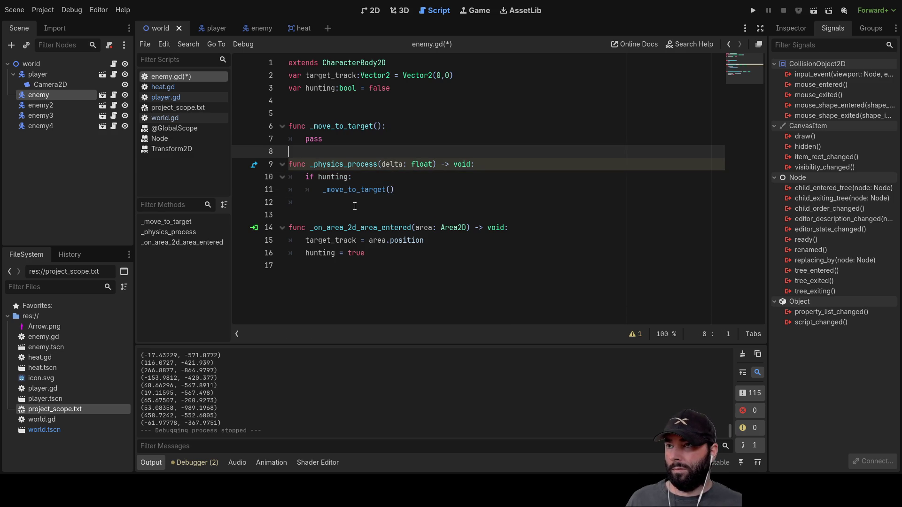
{"action": "key", "text": "BackSpace"}
{"action": "key", "text": "BackSpace"}
{"action": "key", "text": "BackSpace"}
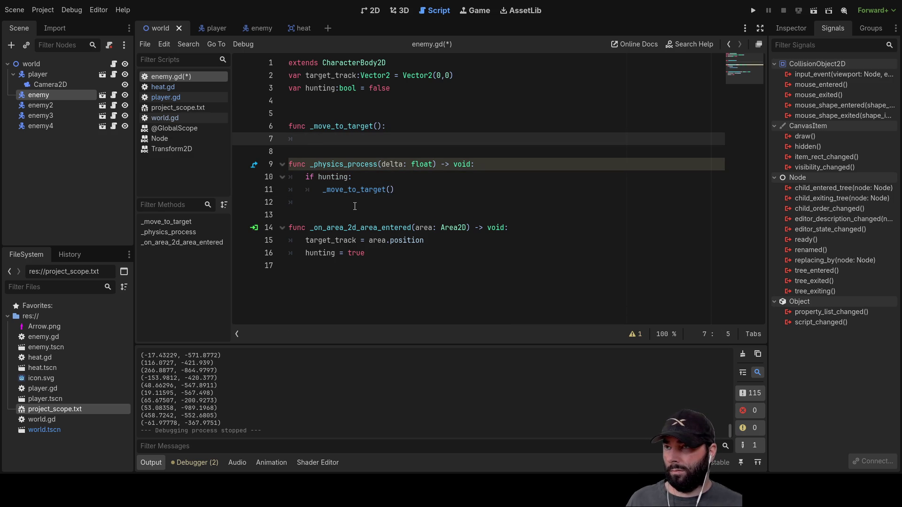
Begin a new variable line under the declarations, typed as var speed:float
{"action": "key", "text": "Up"}
{"action": "key", "text": "Up"}
{"action": "key", "text": "Up"}
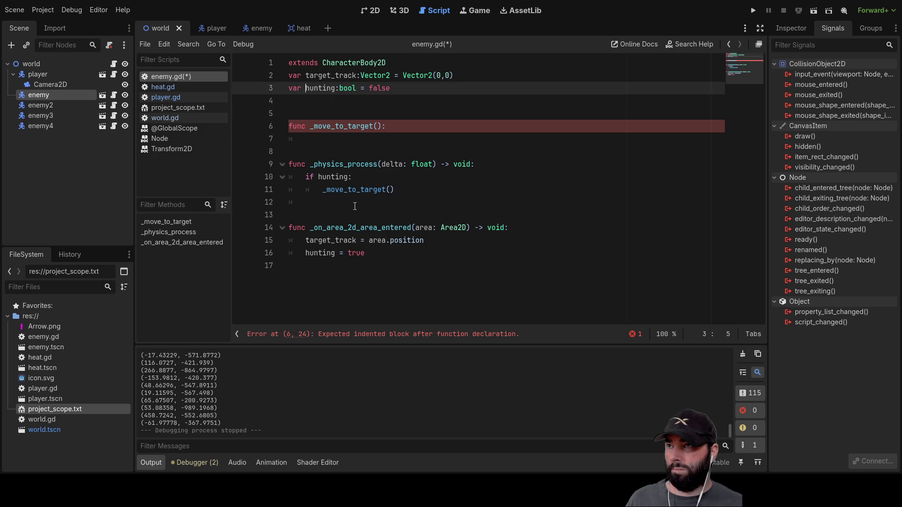
{"action": "key", "text": "Return"}
{"action": "type", "text": "var "}
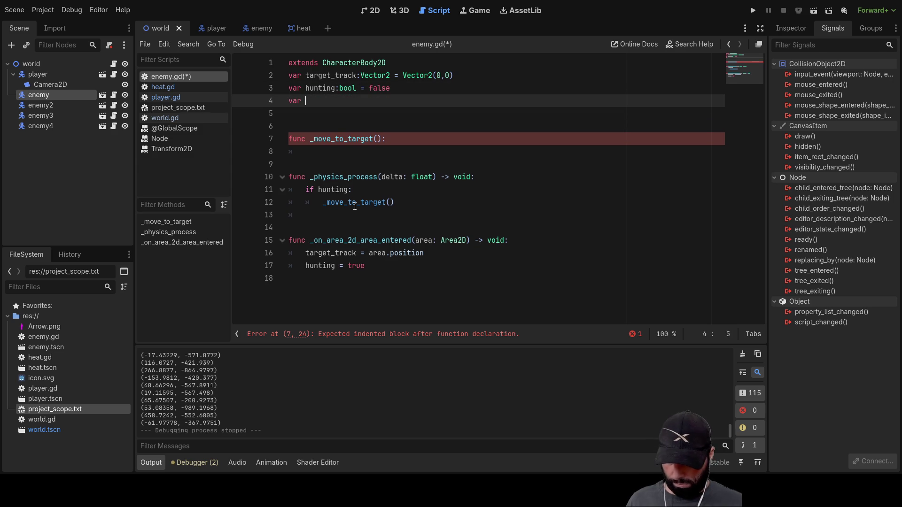
{"action": "type", "text": "speed:float -"}
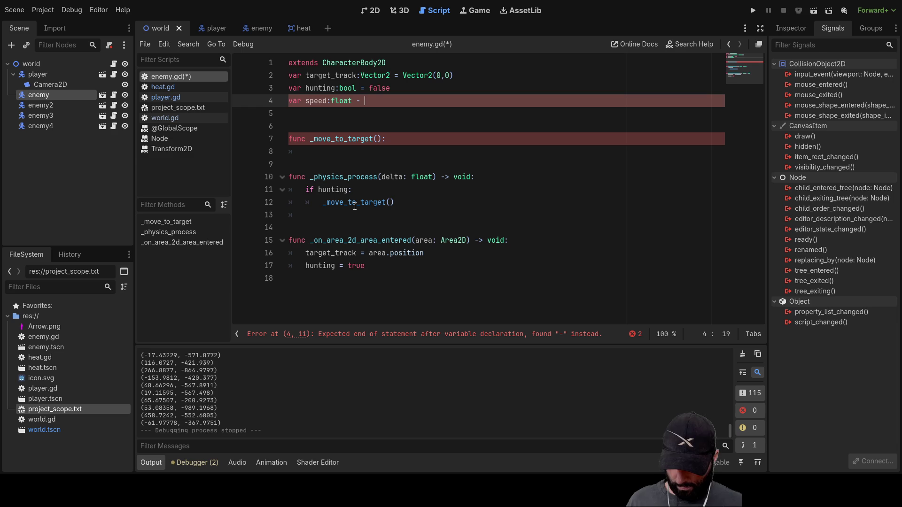
Correct line 4 to read var speed:float = 5
{"action": "key", "text": "BackSpace"}
{"action": "key", "text": "BackSpace"}
{"action": "type", "text": "="}
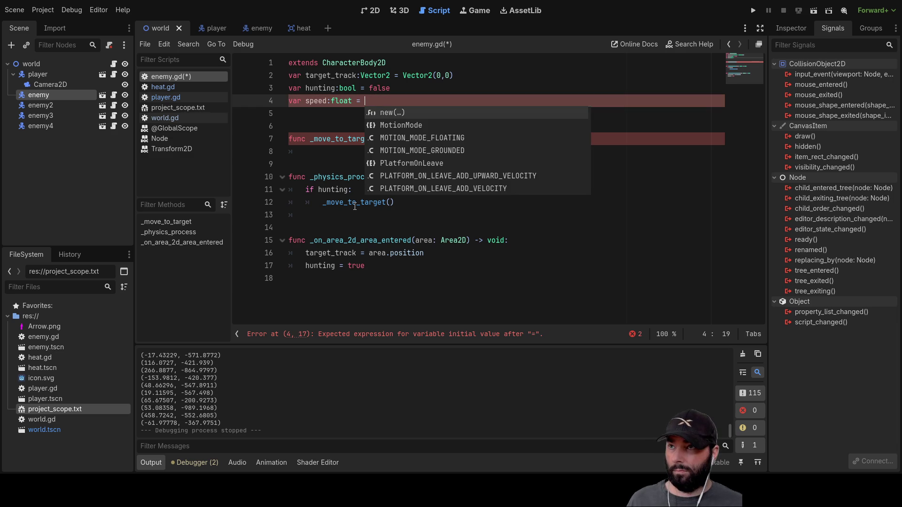
{"action": "type", "text": "5"}
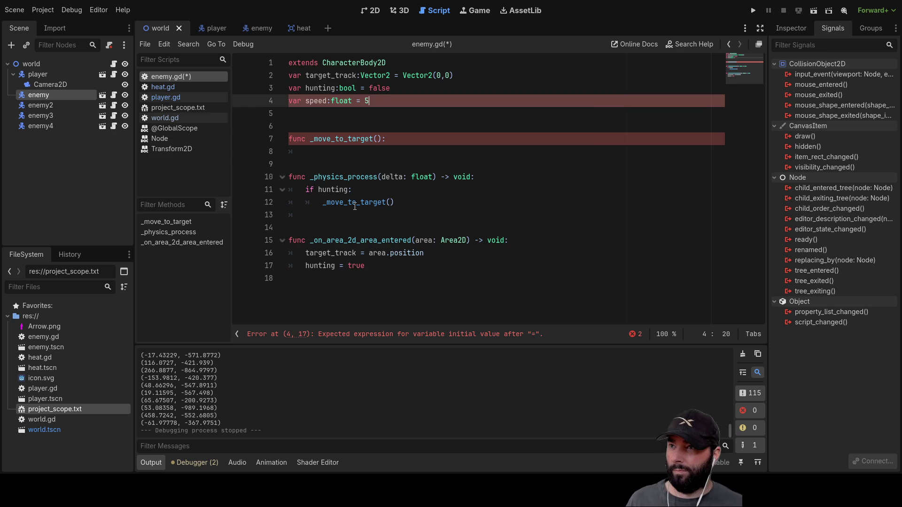
{"action": "left_click", "coordinate": [343, 154]}
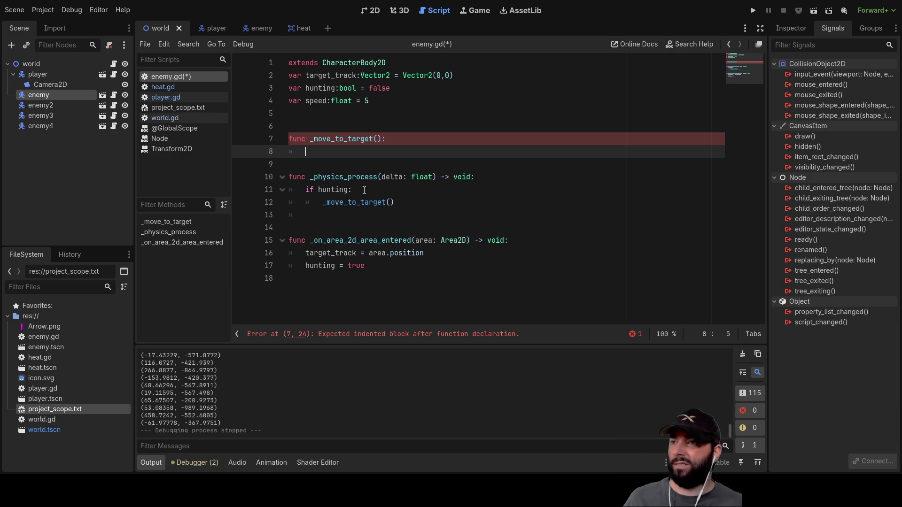
{"action": "double_click", "coordinate": [345, 253]}
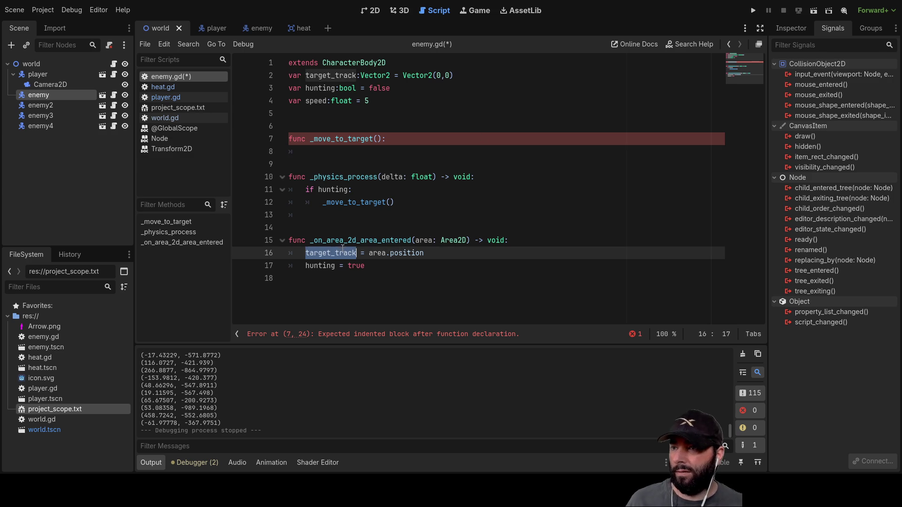
Write a move_toward call with position, target_track and speed (copied from line 4) in _move_to_target
{"action": "left_click", "coordinate": [321, 159]}
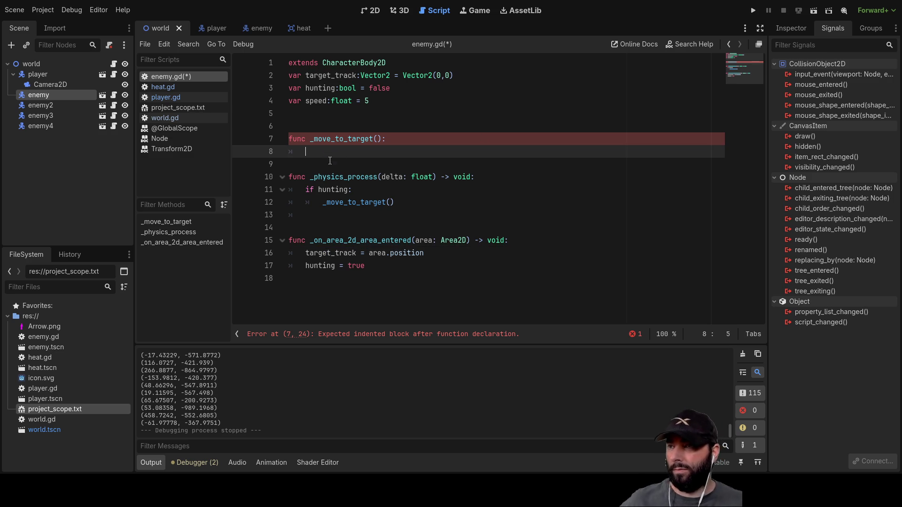
{"action": "type", "text": "move"}
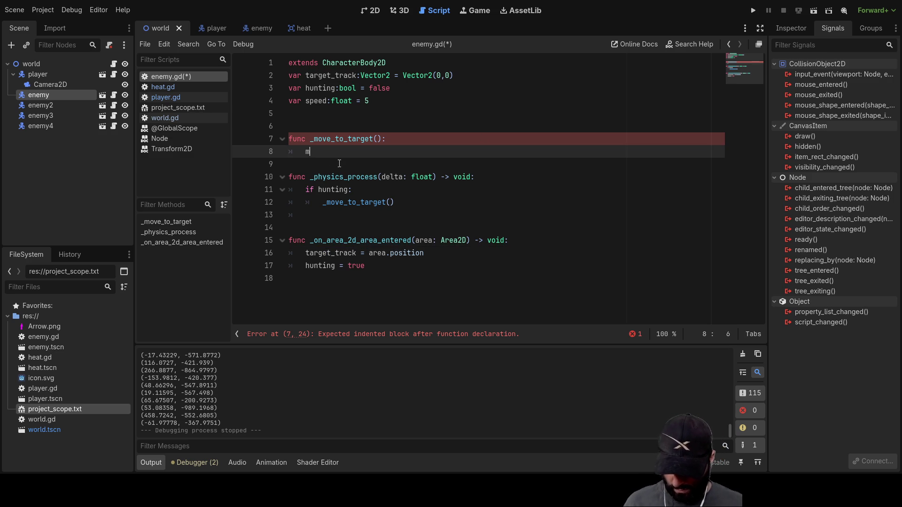
{"action": "key", "text": "Down"}
{"action": "key", "text": "Down"}
{"action": "key", "text": "Down"}
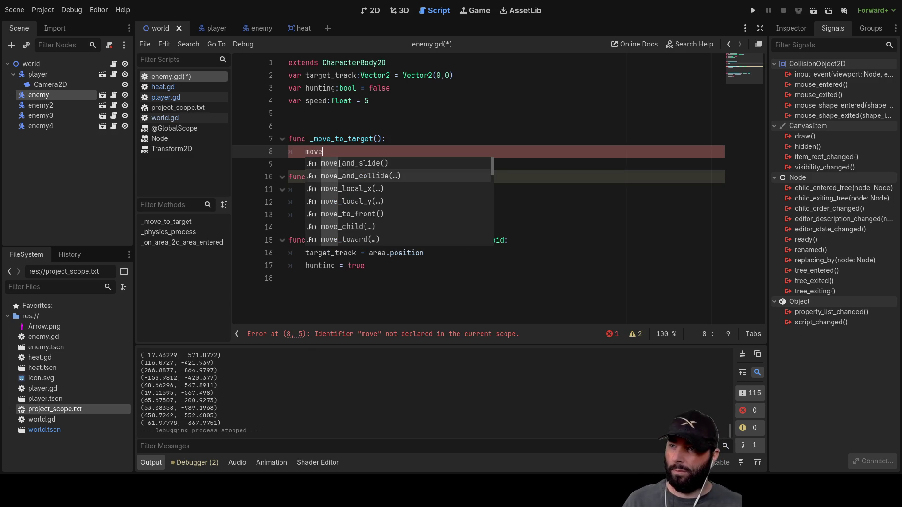
{"action": "key", "text": "Return"}
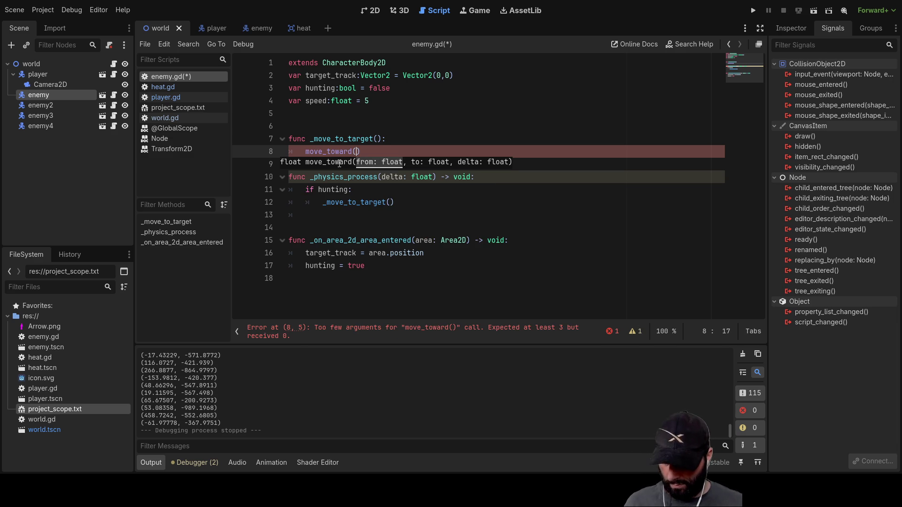
{"action": "type", "text": "target_track"}
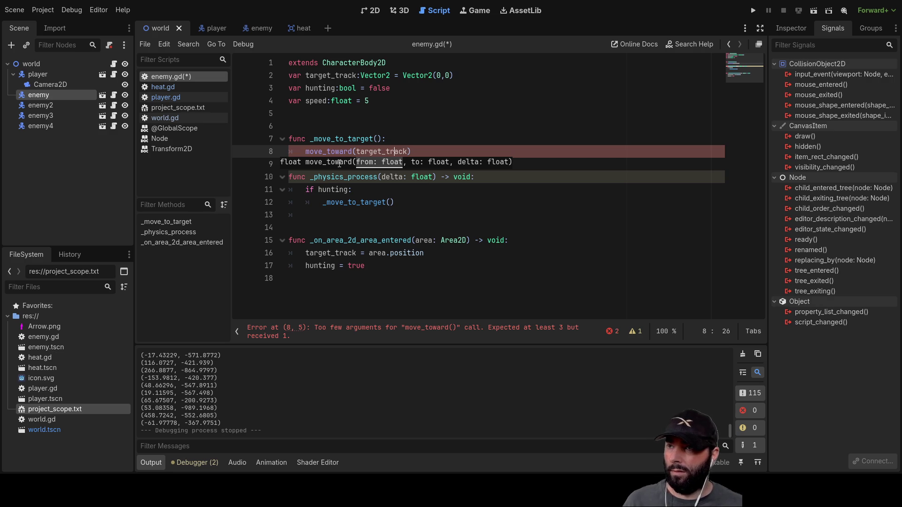
{"action": "type", "text": "positon"}
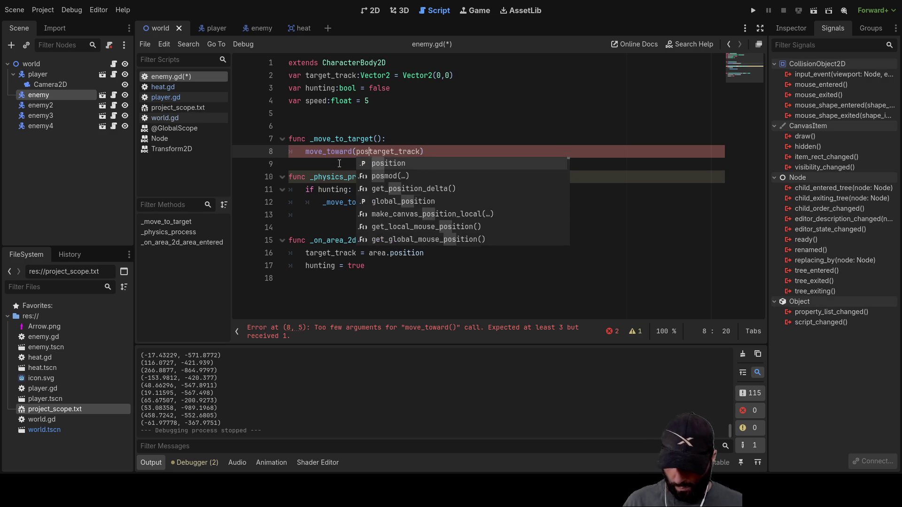
{"action": "type", "text": ","}
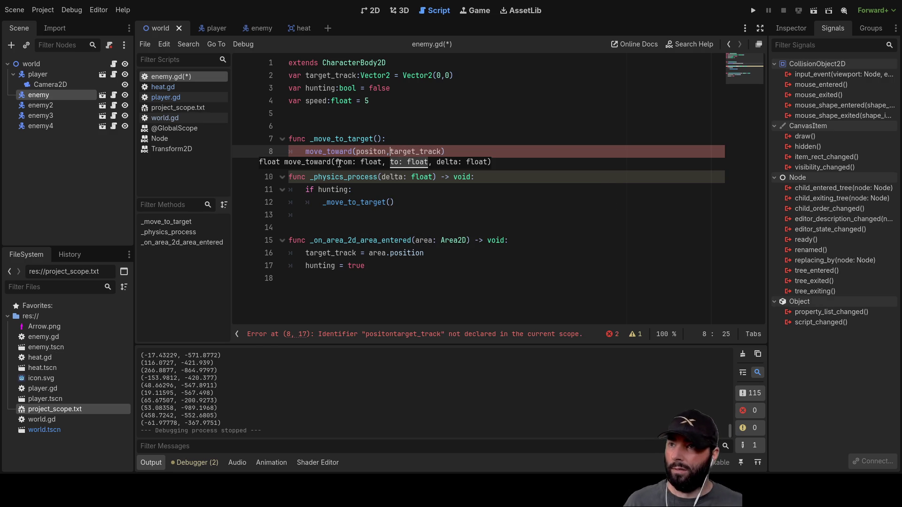
{"action": "key", "text": "Right"}
{"action": "key", "text": "Right"}
{"action": "key", "text": "Right"}
{"action": "type", "text": ","}
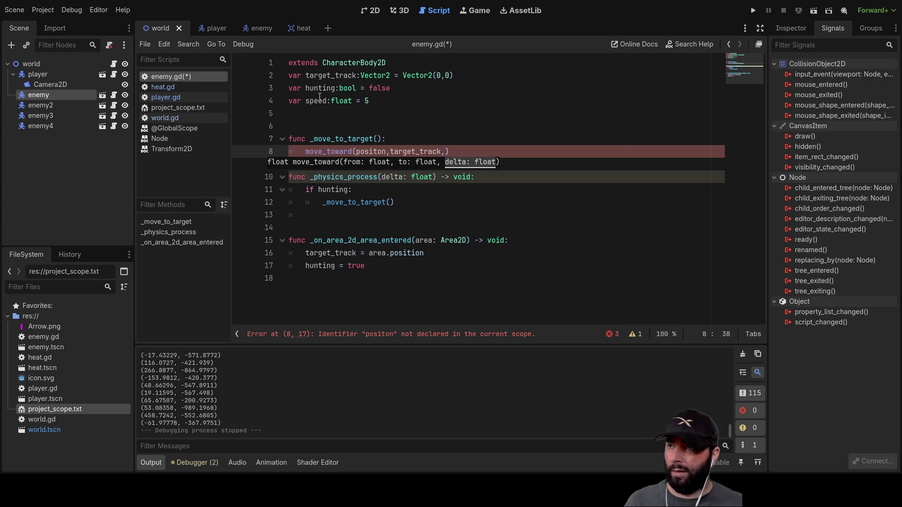
{"action": "double_click", "coordinate": [319, 101]}
{"action": "key", "text": "ctrl+c"}
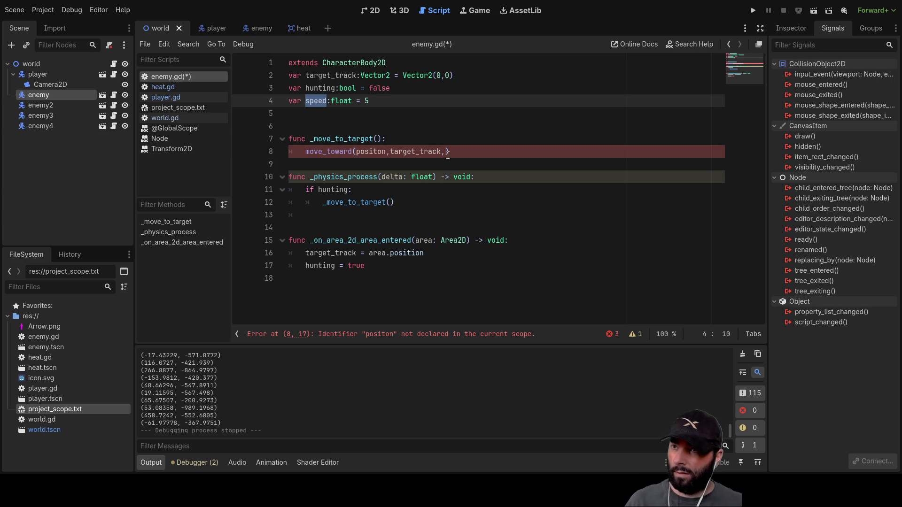
{"action": "left_click", "coordinate": [447, 152]}
{"action": "key", "text": "ctrl+v"}
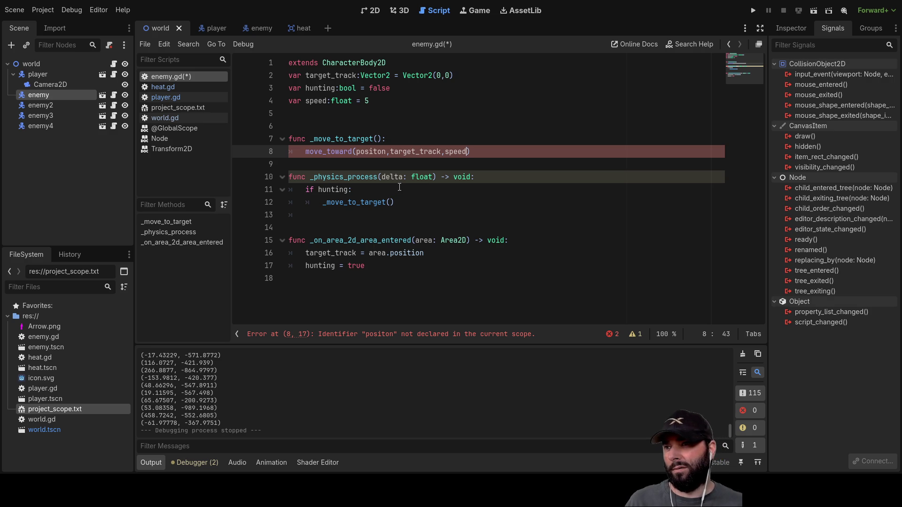
Assign the move_toward result to position and fix both 'positon' misspellings
{"action": "double_click", "coordinate": [367, 152]}
{"action": "key", "text": "ctrl+c"}
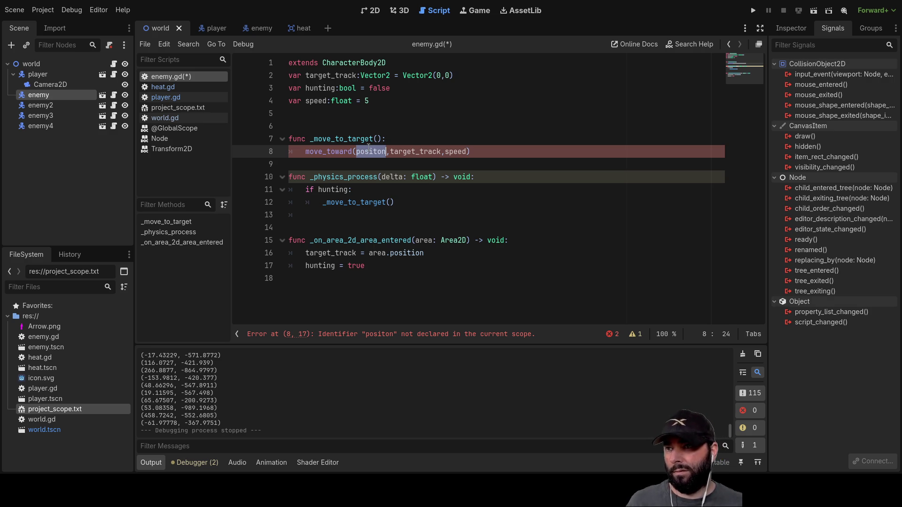
{"action": "left_click", "coordinate": [300, 151]}
{"action": "key", "text": "ctrl+v"}
{"action": "type", "text": "c ="}
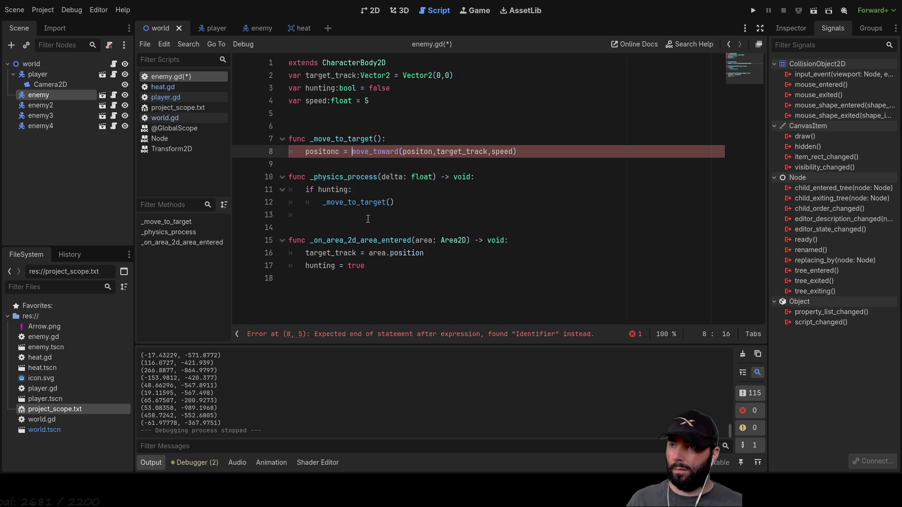
{"action": "left_click", "coordinate": [340, 151]}
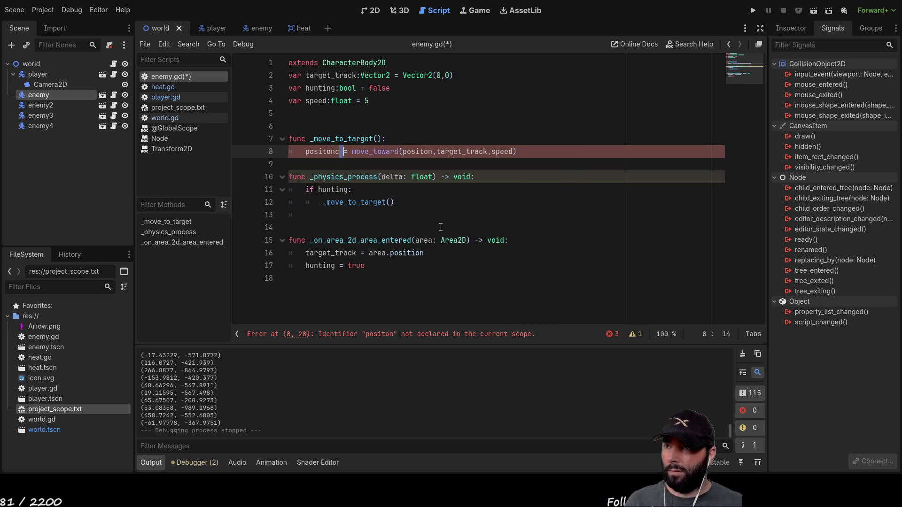
{"action": "key", "text": "BackSpace"}
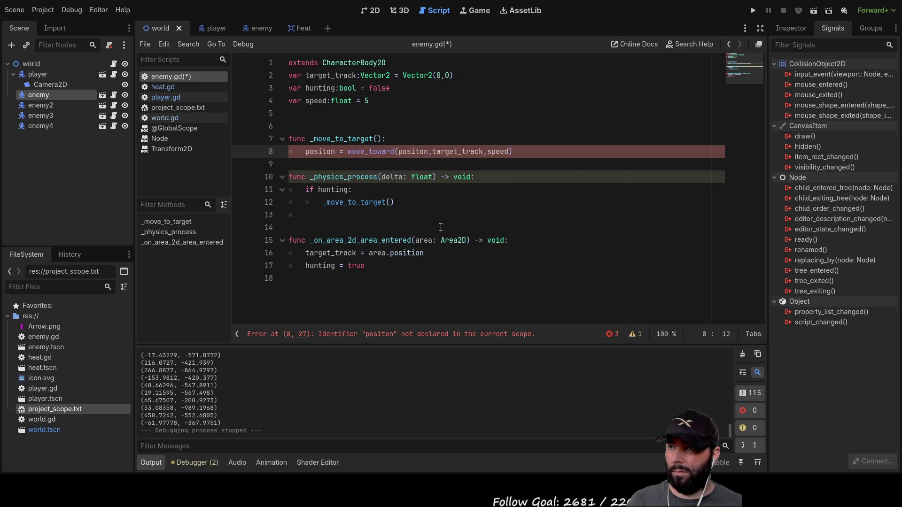
{"action": "key", "text": "Right"}
{"action": "key", "text": "Right"}
{"action": "key", "text": "Right"}
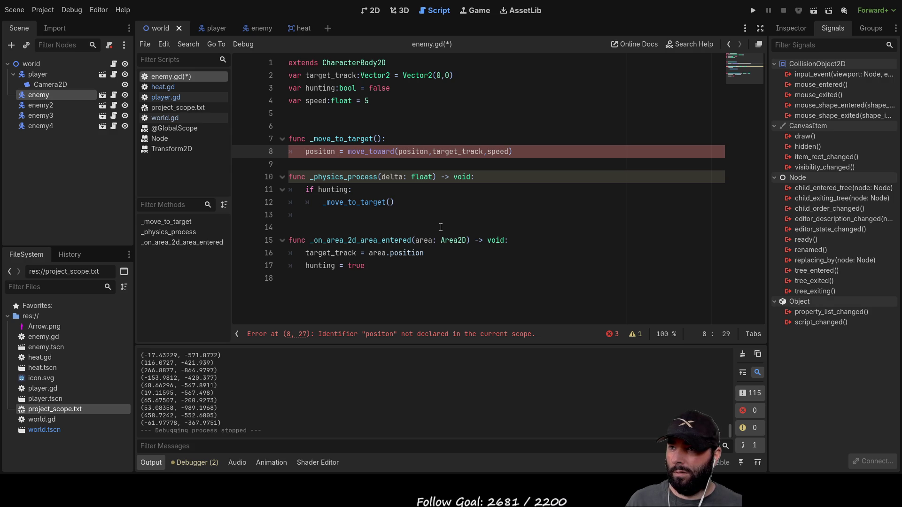
{"action": "key", "text": "Right"}
{"action": "key", "text": "Right"}
{"action": "key", "text": "Right"}
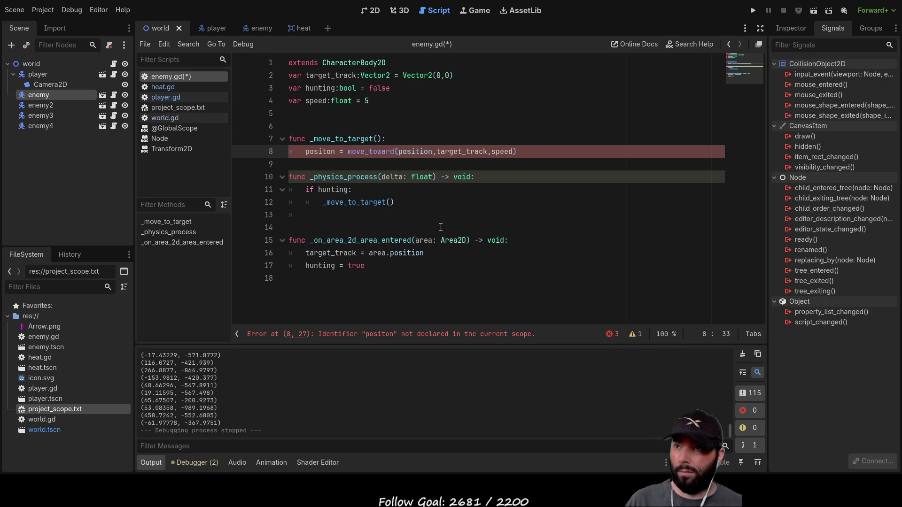
{"action": "type", "text": "i"}
{"action": "key", "text": "Left"}
{"action": "key", "text": "Left"}
{"action": "key", "text": "Left"}
{"action": "type", "text": "i"}
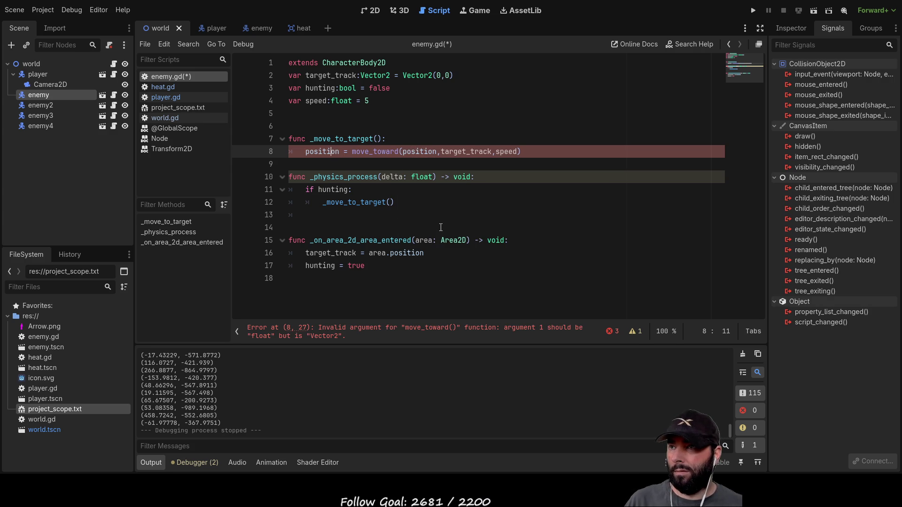
{"action": "left_click", "coordinate": [574, 137]}
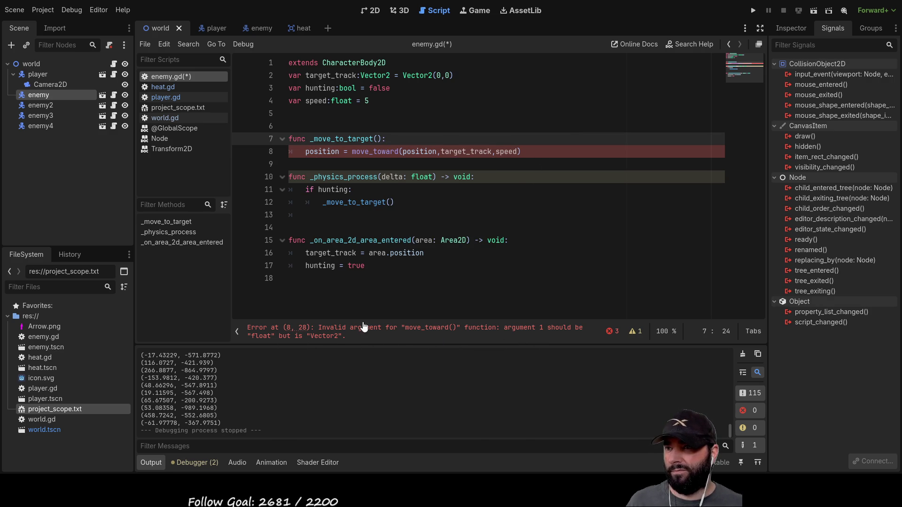
Change line 8 to position.x = move_toward(position.x,target_track.x,speed)
{"action": "left_click", "coordinate": [436, 152]}
{"action": "type", "text": ".x"}
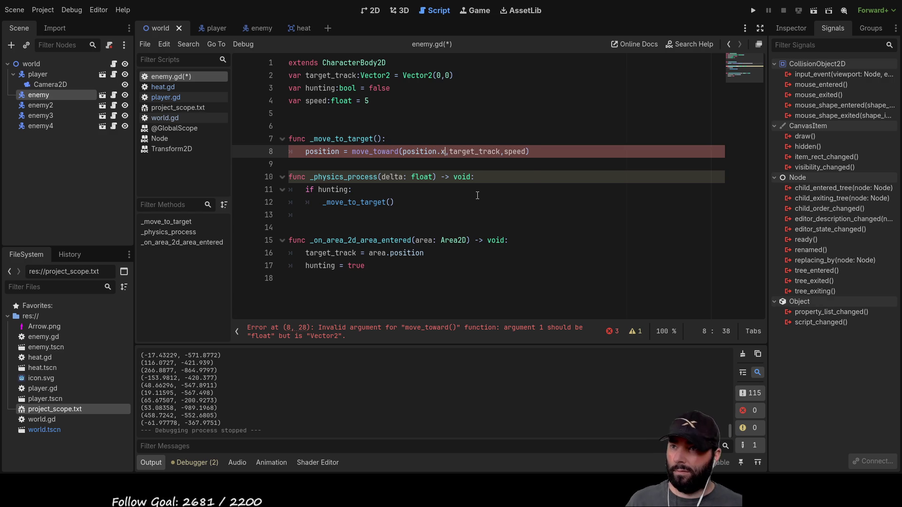
{"action": "left_click", "coordinate": [586, 154]}
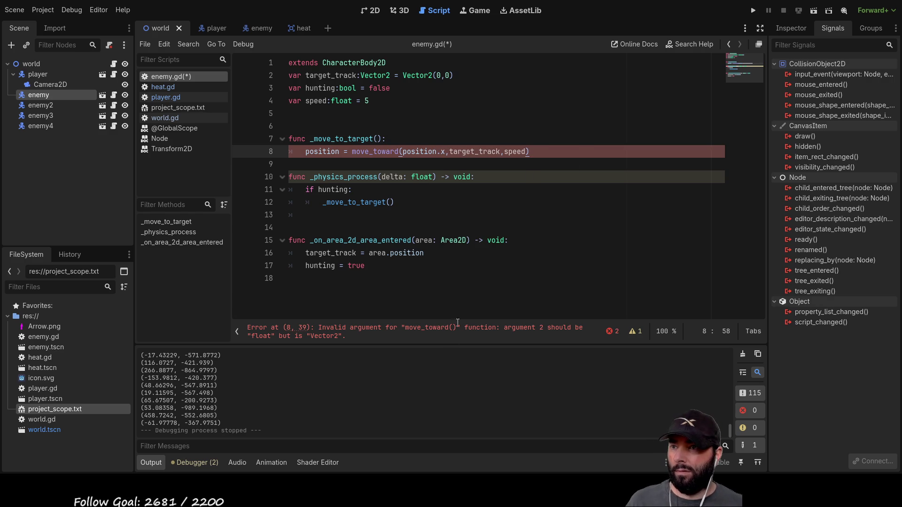
{"action": "left_click", "coordinate": [340, 152]}
{"action": "type", "text": ".x"}
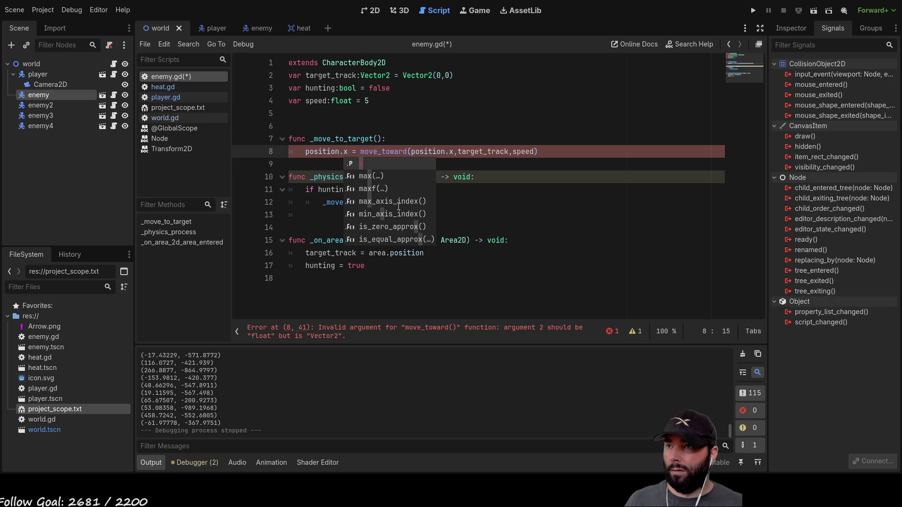
{"action": "left_click", "coordinate": [551, 165]}
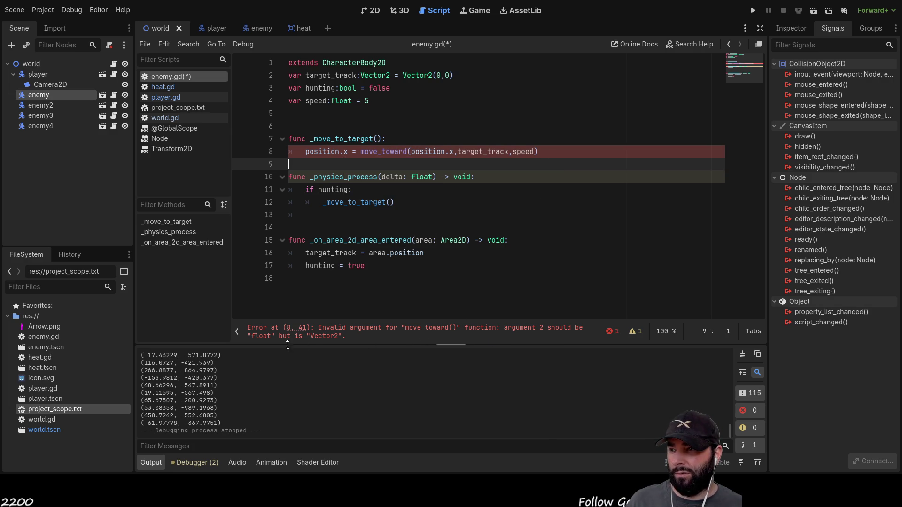
{"action": "left_click", "coordinate": [508, 151]}
{"action": "type", "text": ".x"}
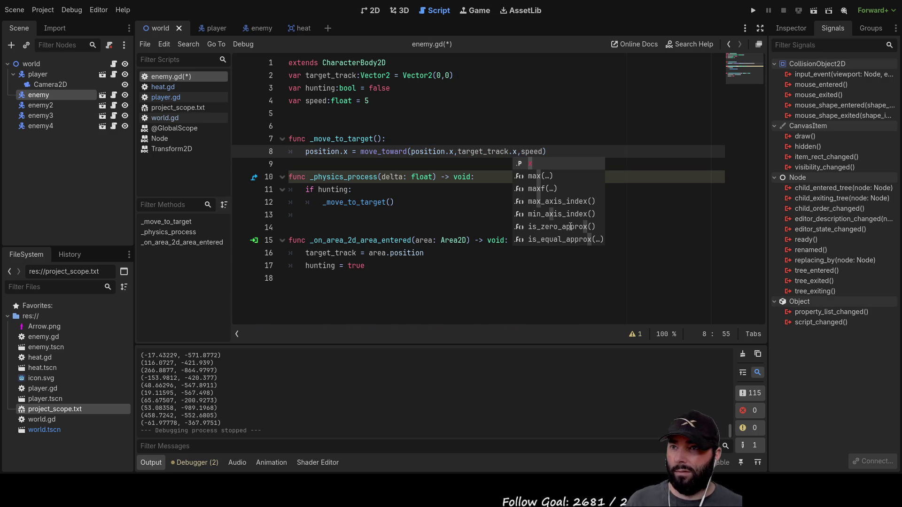
{"action": "left_click", "coordinate": [374, 156]}
{"action": "left_click_drag", "start_coordinate": [565, 155], "coordinate": [305, 153]}
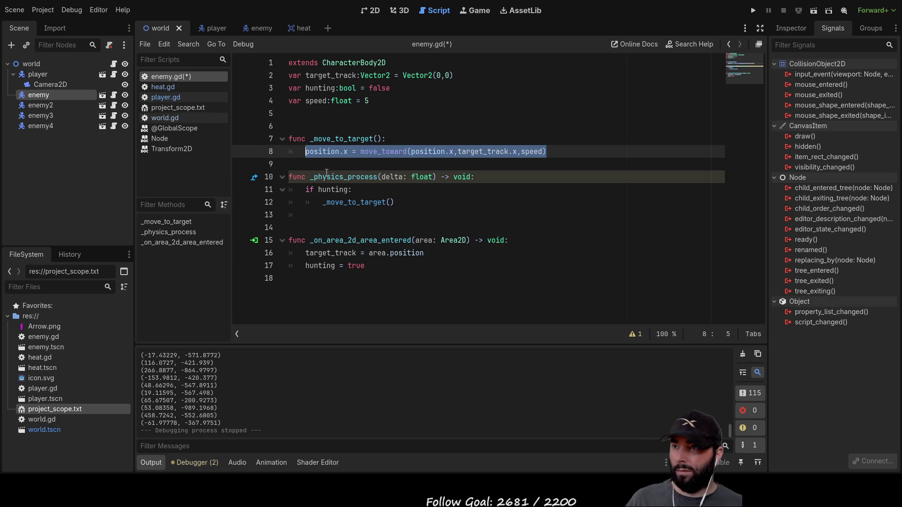
{"action": "key", "text": "Down"}
Duplicate the x line and change it to position.y = move_toward(position.y,target_track.y,speed)
{"action": "type", "text": "position.x = move_toward(position.x,target_track.x,speed)"}
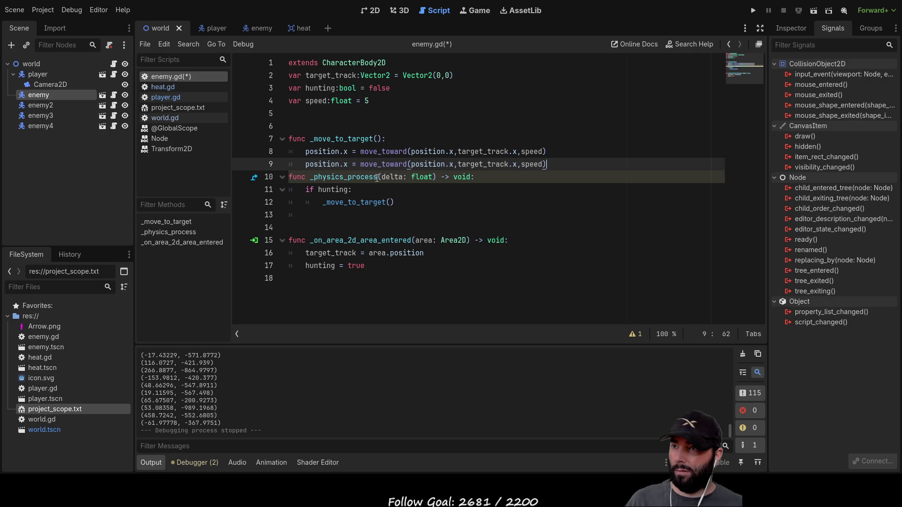
{"action": "left_click", "coordinate": [352, 164]}
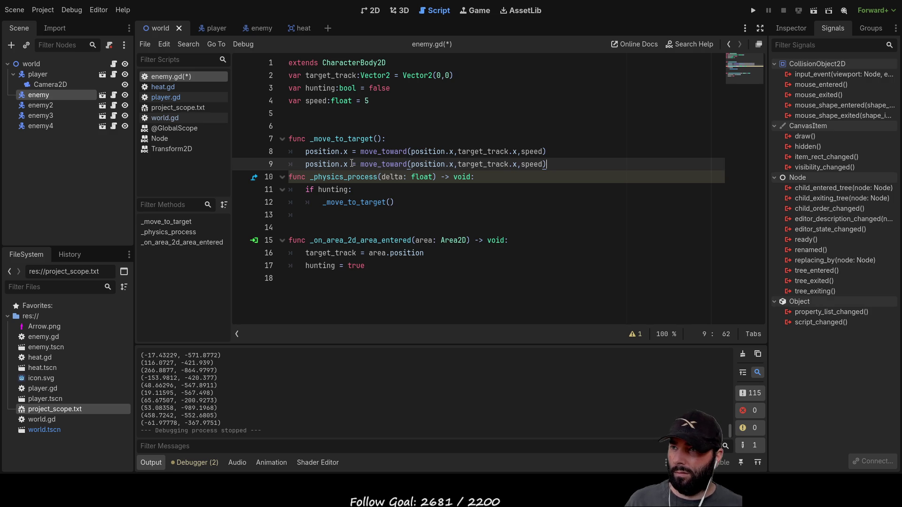
{"action": "key", "text": "BackSpace"}
{"action": "type", "text": "y"}
{"action": "key", "text": "Right"}
{"action": "key", "text": "Right"}
{"action": "key", "text": "Right"}
{"action": "key", "text": "Right"}
{"action": "key", "text": "Right"}
{"action": "key", "text": "Right"}
{"action": "key", "text": "BackSpace"}
{"action": "type", "text": "y"}
{"action": "key", "text": "Right"}
{"action": "key", "text": "Right"}
{"action": "key", "text": "Right"}
{"action": "key", "text": "Right"}
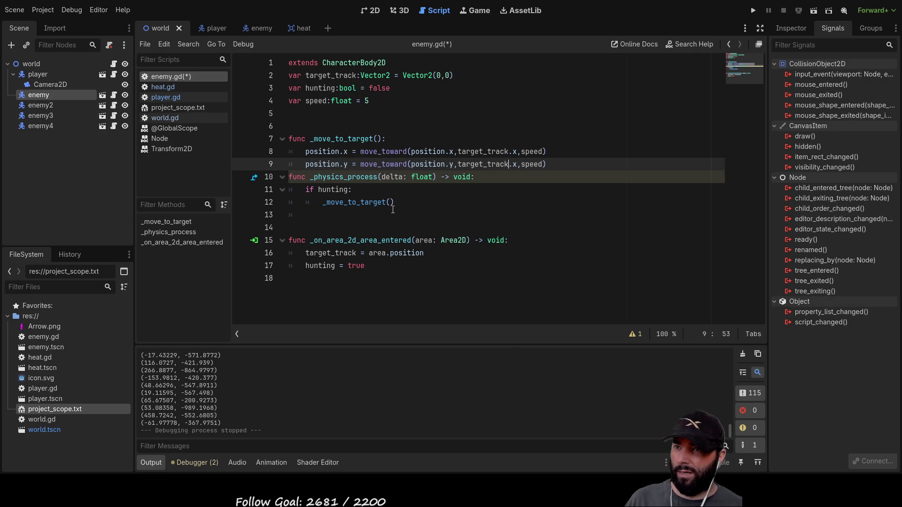
{"action": "key", "text": "BackSpace"}
{"action": "type", "text": "y"}
{"action": "key", "text": "Right"}
{"action": "key", "text": "Right"}
{"action": "key", "text": "Right"}
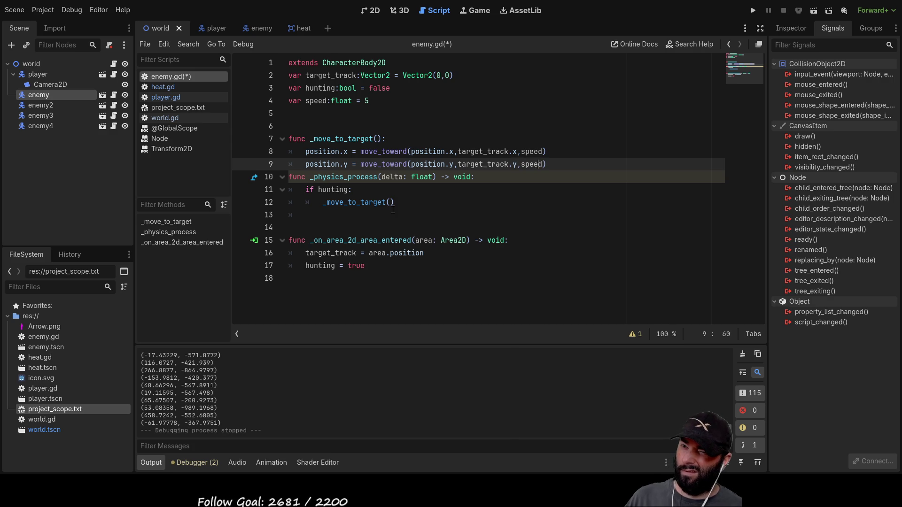
{"action": "key", "text": "Return"}
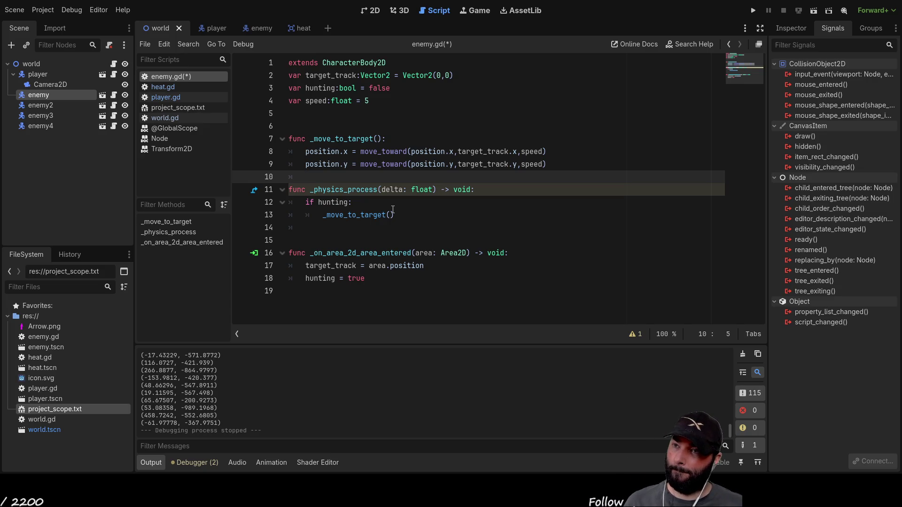
{"action": "key", "text": "Up"}
{"action": "key", "text": "Up"}
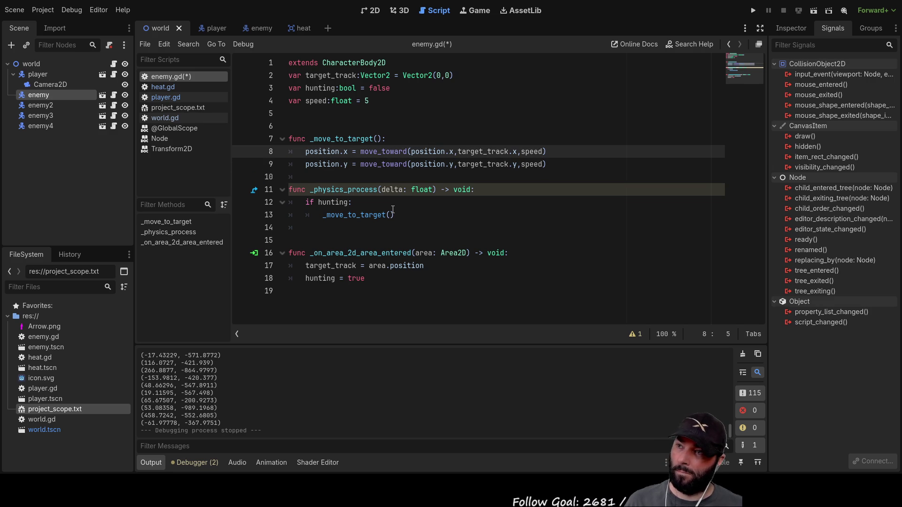
Remove the extra blank line and open an empty first line in _move_to_target
{"action": "key", "text": "Return"}
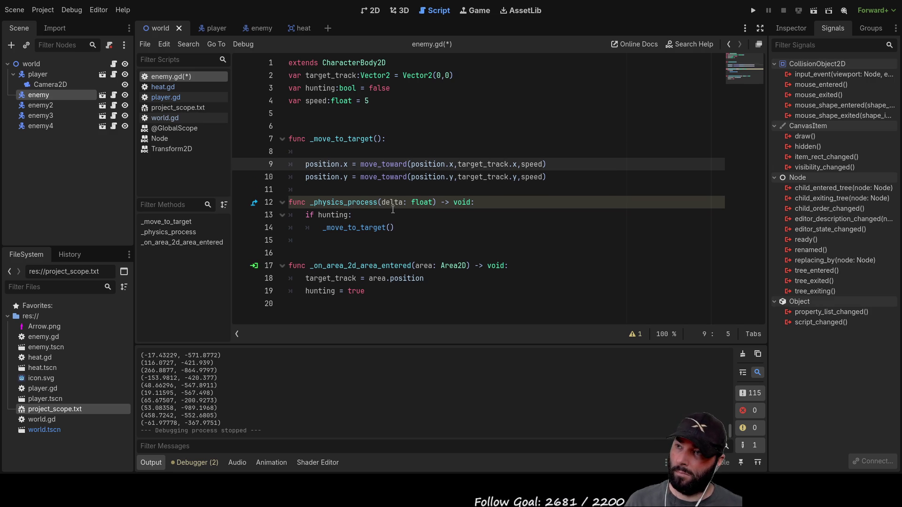
{"action": "key", "text": "Up"}
{"action": "key", "text": "ctrl+shift+k"}
{"action": "key", "text": "Up"}
{"action": "key", "text": "Down"}
{"action": "key", "text": "Down"}
{"action": "key", "text": "Down"}
{"action": "key", "text": "Up"}
{"action": "key", "text": "Up"}
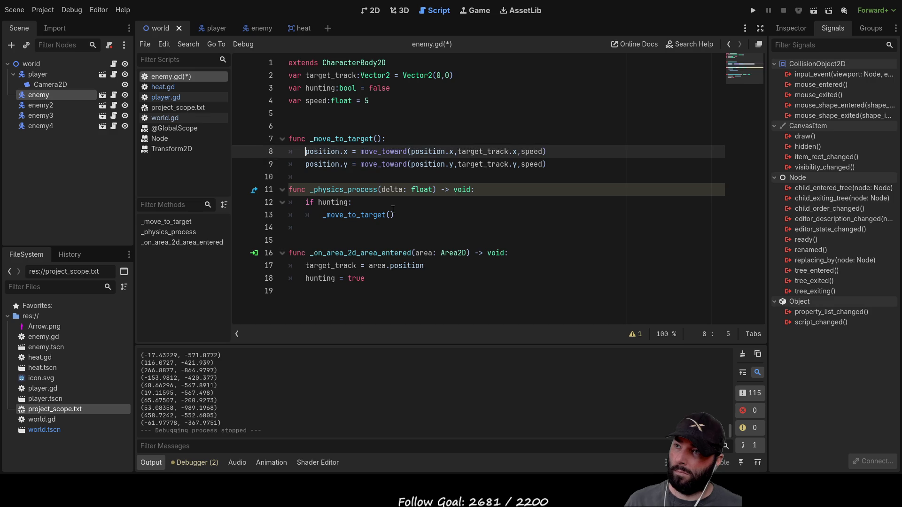
{"action": "key", "text": "ctrl+shift+Return"}
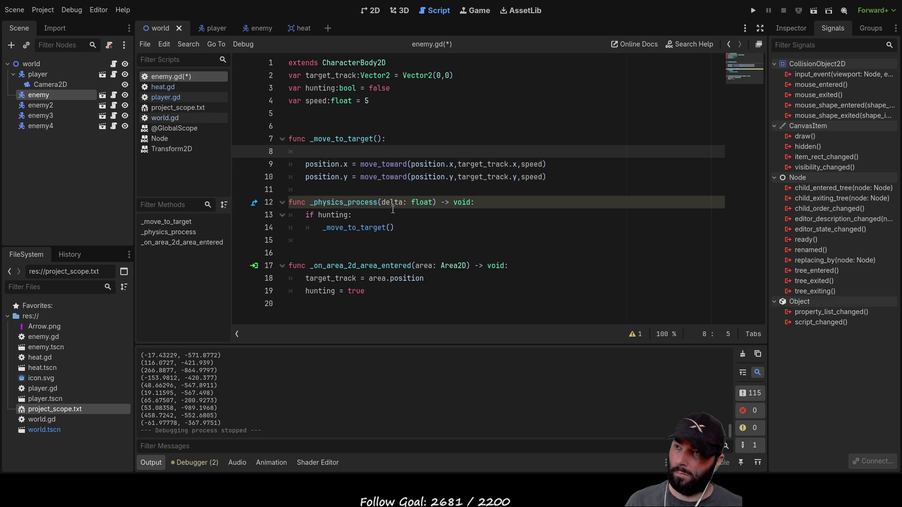
Write rotation = look_at() on that line using autocomplete
{"action": "type", "text": "rota"}
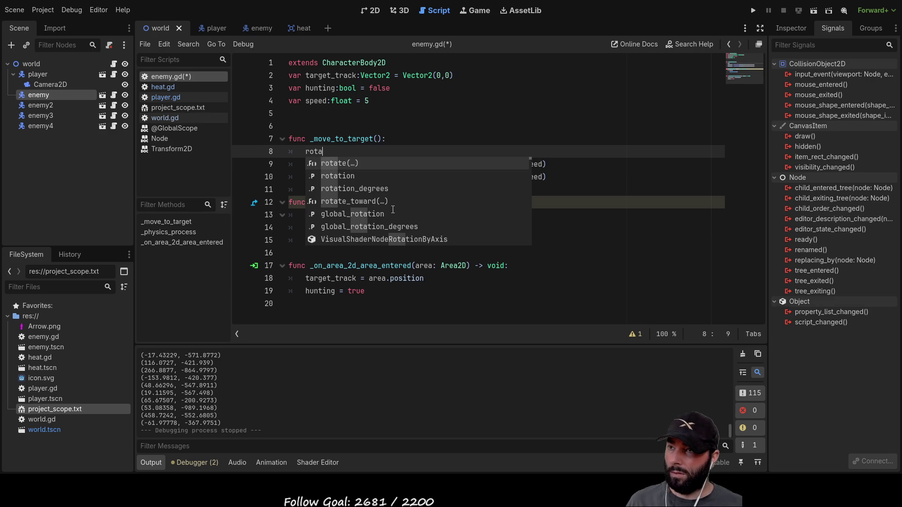
{"action": "key", "text": "Down"}
{"action": "key", "text": "Return"}
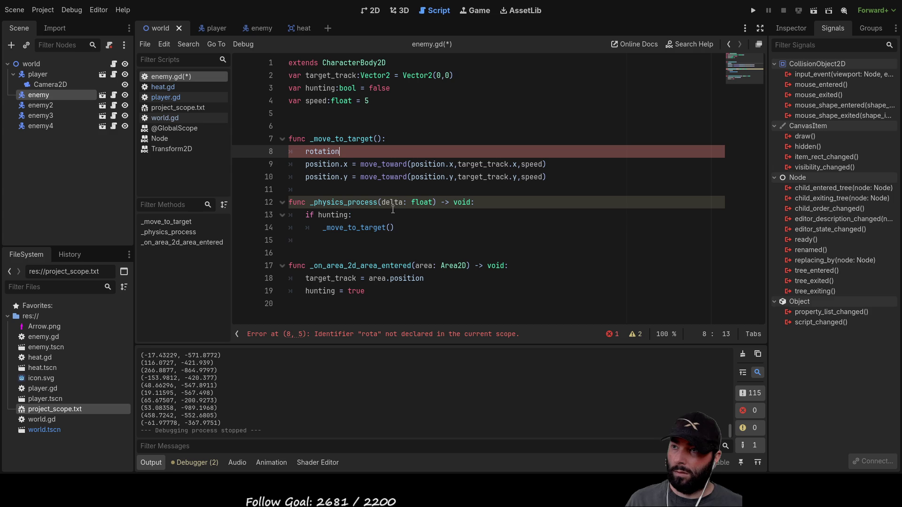
{"action": "type", "text": " = "}
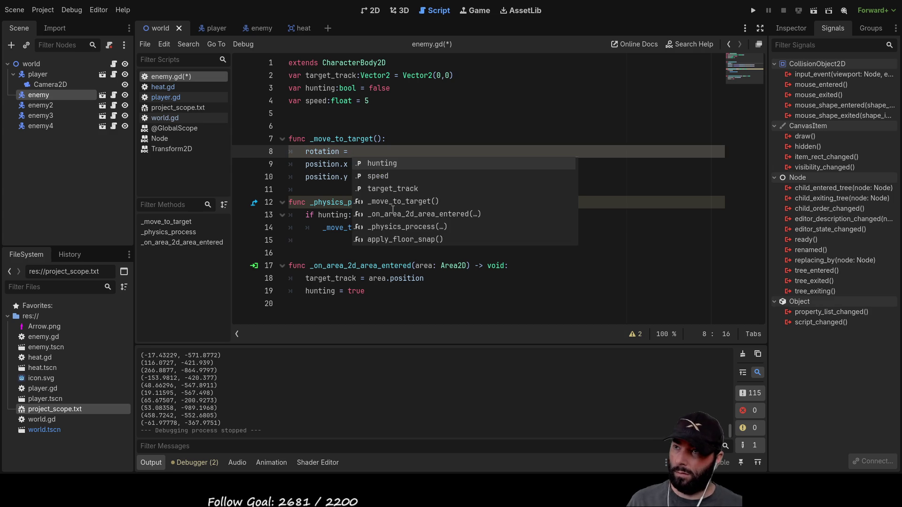
{"action": "type", "text": "move"}
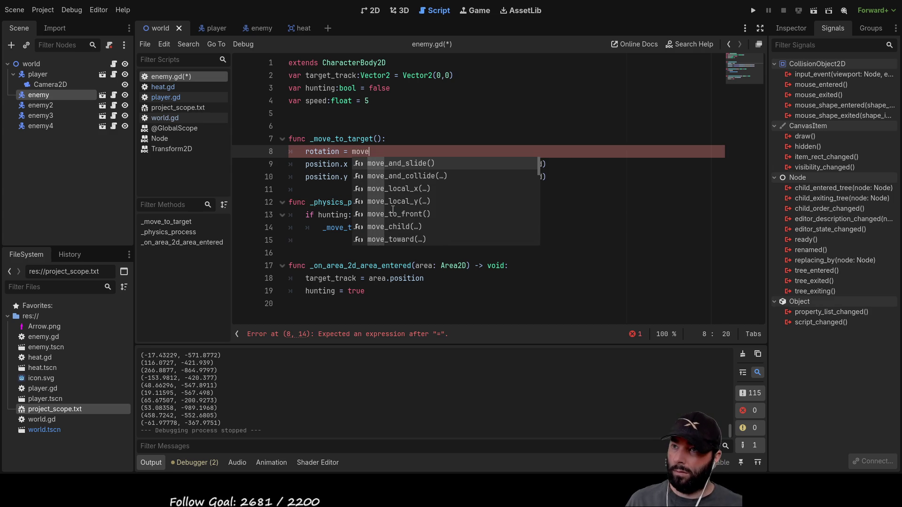
{"action": "key", "text": "Down"}
{"action": "key", "text": "Down"}
{"action": "key", "text": "Down"}
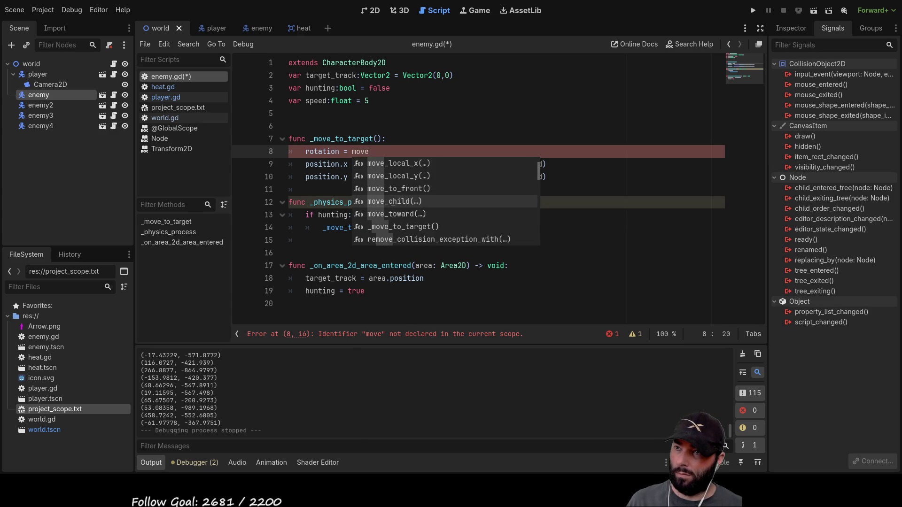
{"action": "key", "text": "BackSpace"}
{"action": "key", "text": "BackSpace"}
{"action": "key", "text": "BackSpace"}
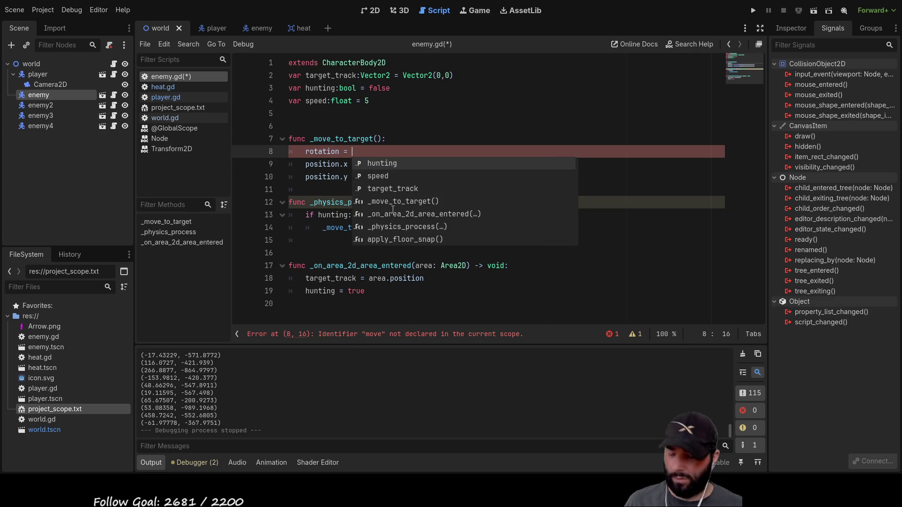
{"action": "type", "text": "look"}
{"action": "key", "text": "Down"}
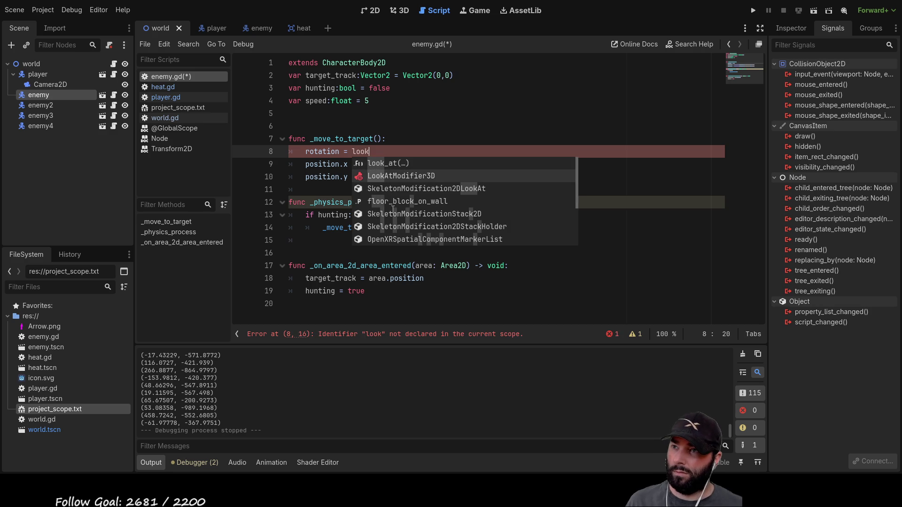
{"action": "key", "text": "Up"}
{"action": "key", "text": "Return"}
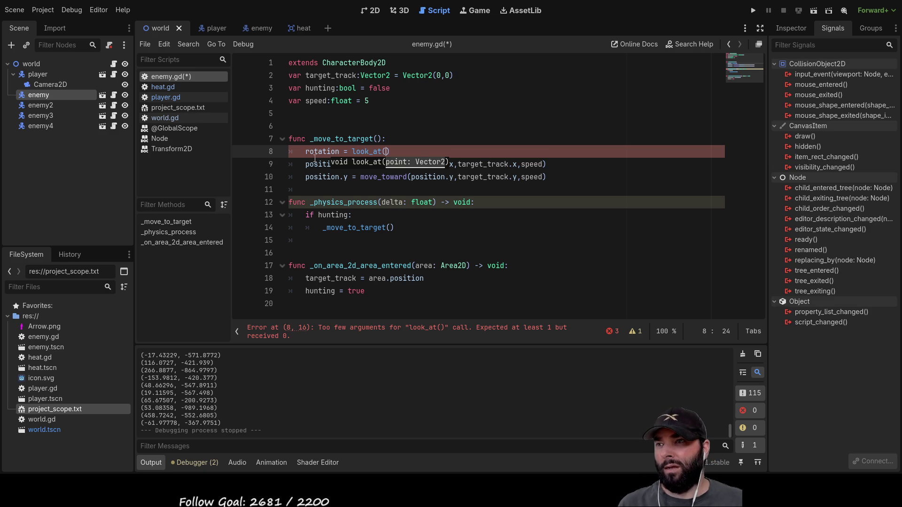
{"action": "left_click_drag", "start_coordinate": [305, 151], "coordinate": [404, 149]}
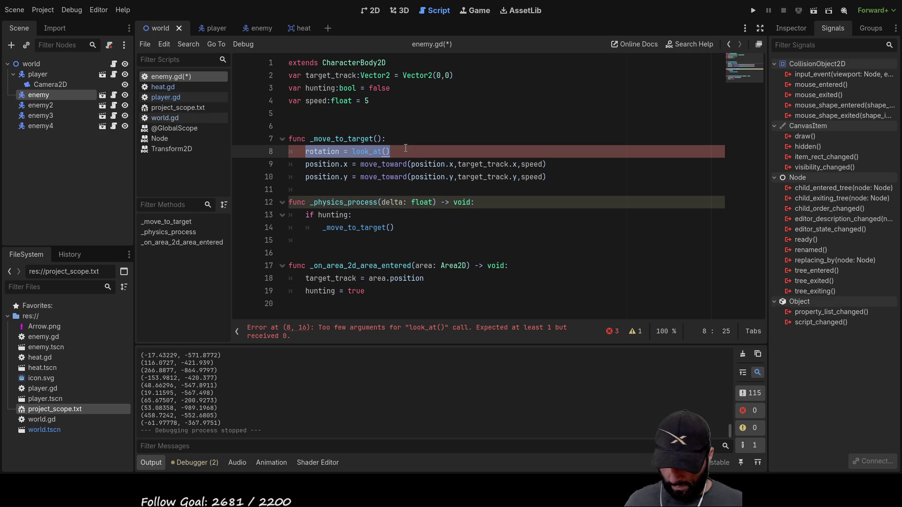
Replace the look_at line with get_angle_to(target_track), pasting target_track from line 18
{"action": "type", "text": "get"}
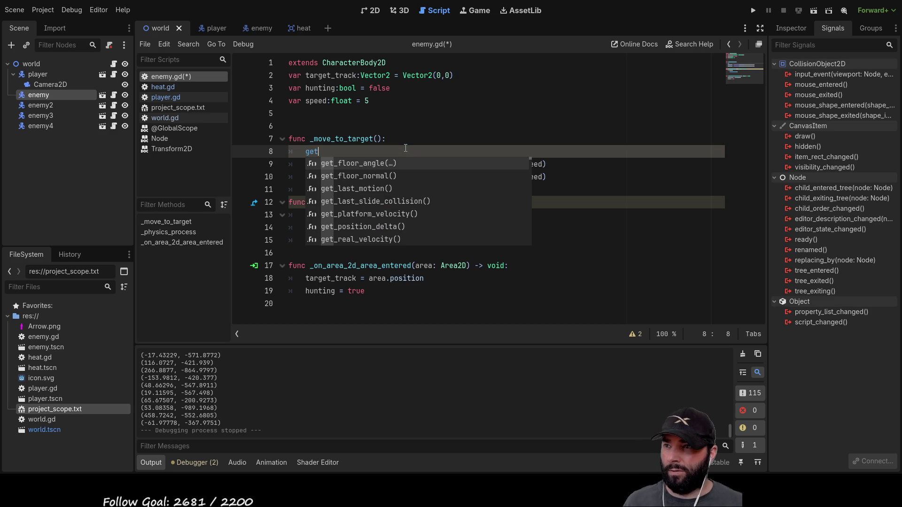
{"action": "type", "text": "_a"}
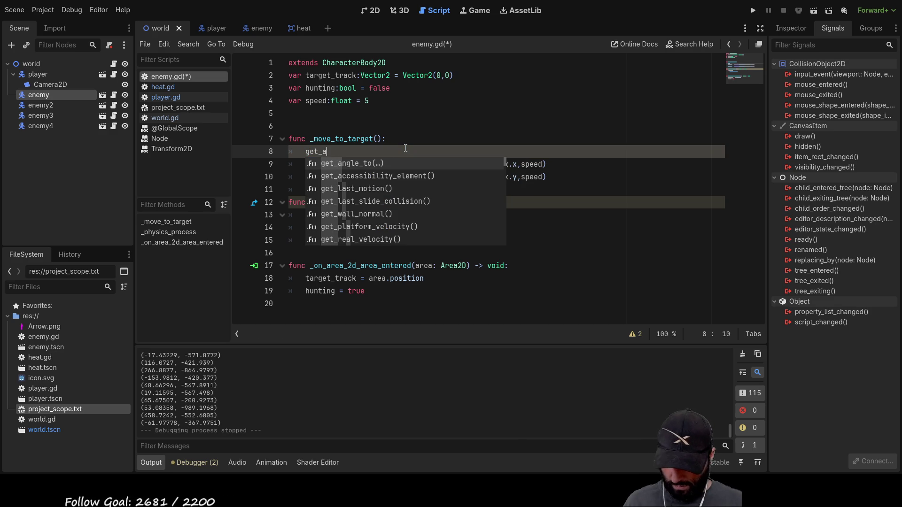
{"action": "type", "text": "ng"}
{"action": "key", "text": "Return"}
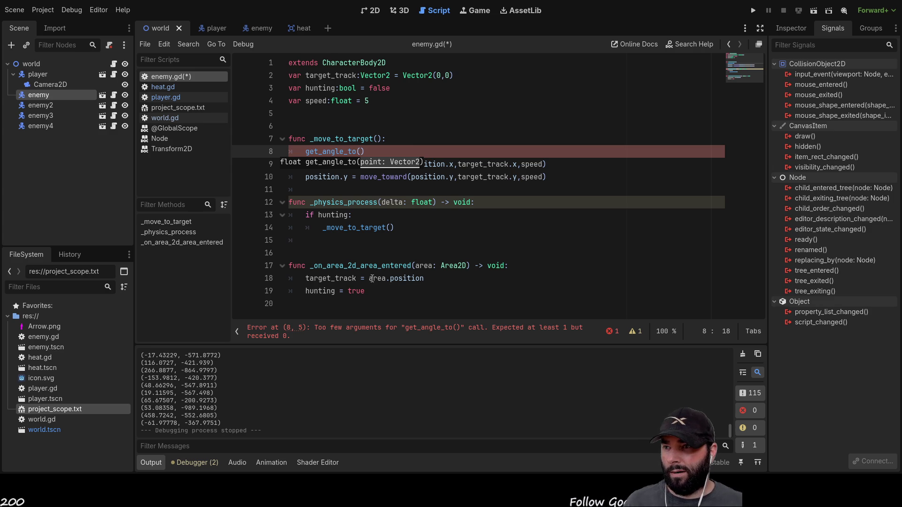
{"action": "double_click", "coordinate": [347, 277]}
{"action": "key", "text": "ctrl+c"}
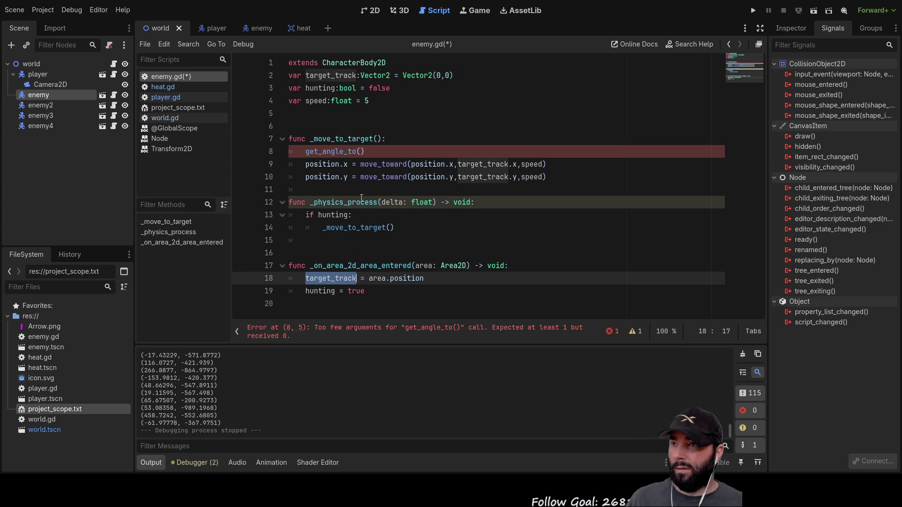
{"action": "left_click", "coordinate": [362, 151]}
{"action": "key", "text": "ctrl+v"}
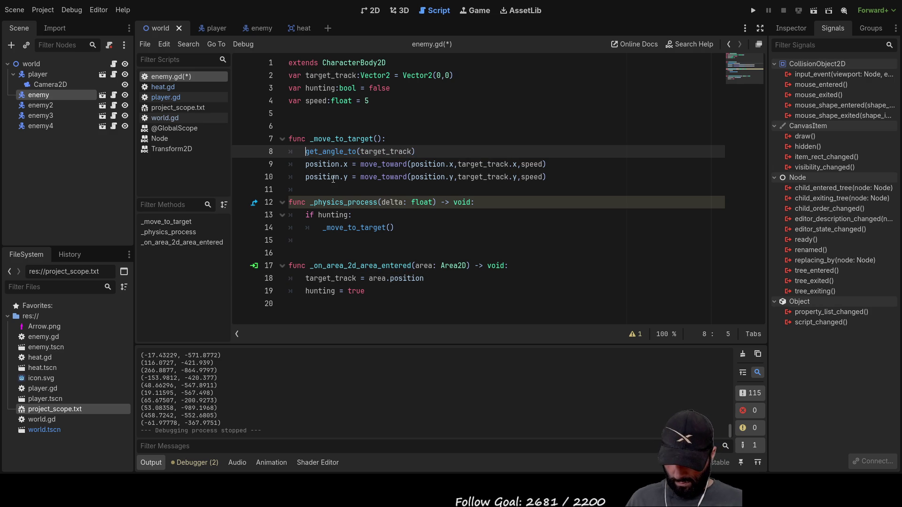
Turn it into var target_angel = get_angle_to(target_track) and add a blank line below
{"action": "type", "text": "target "}
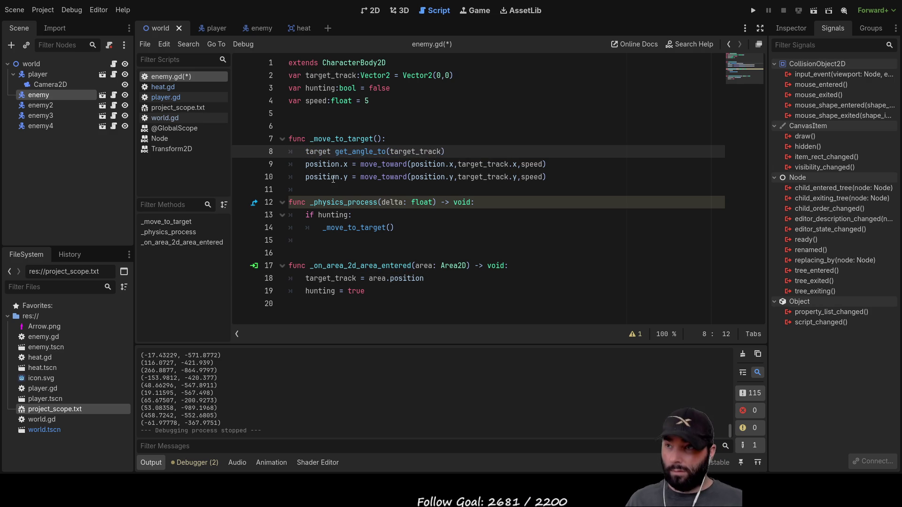
{"action": "type", "text": "angel ="}
{"action": "key", "text": "Down"}
{"action": "key", "text": "Up"}
{"action": "key", "text": "Up"}
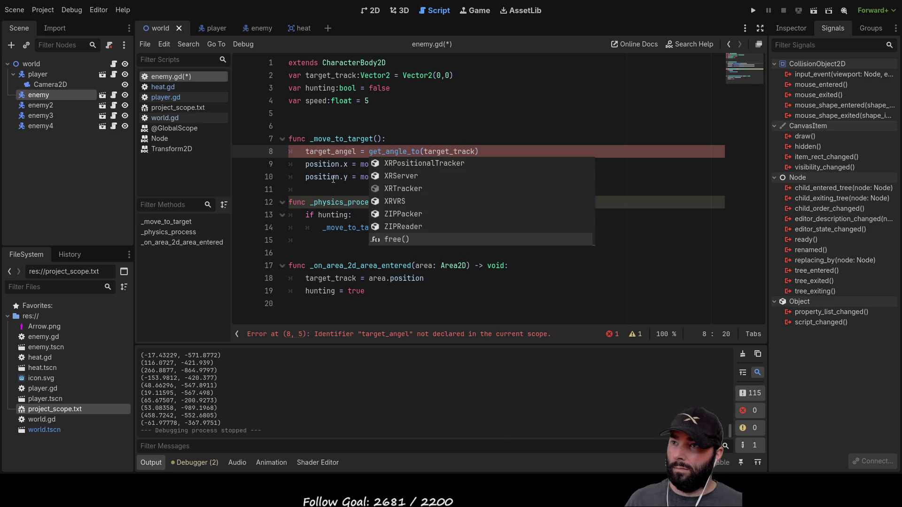
{"action": "key", "text": "Escape"}
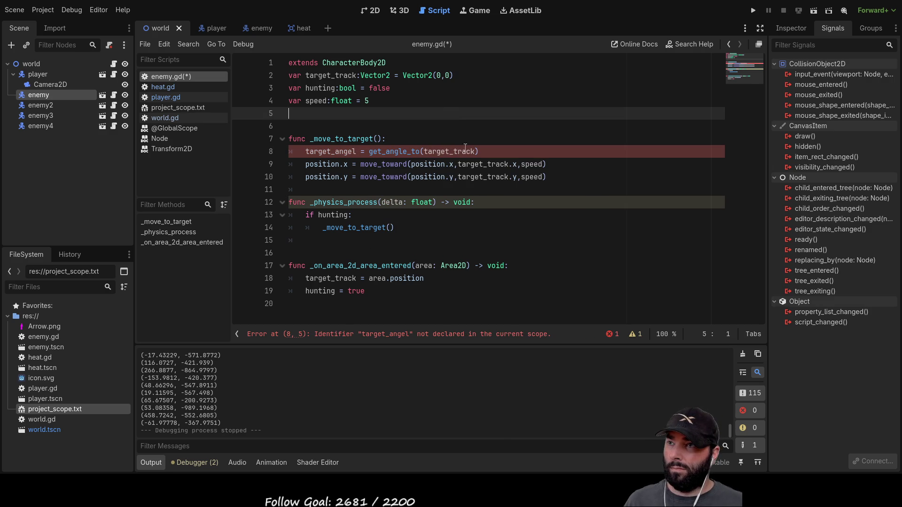
{"action": "left_click", "coordinate": [306, 147]}
{"action": "type", "text": "var"}
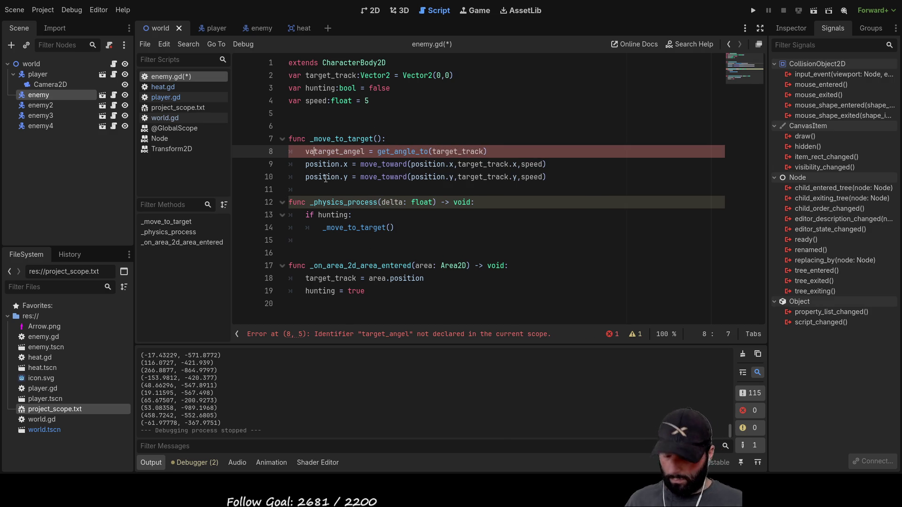
{"action": "key", "text": "Down"}
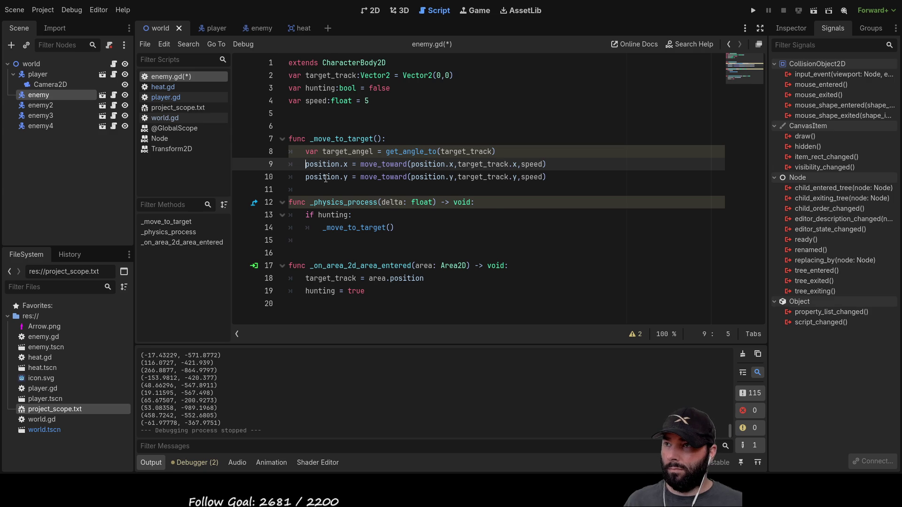
{"action": "key", "text": "ctrl+shift+Return"}
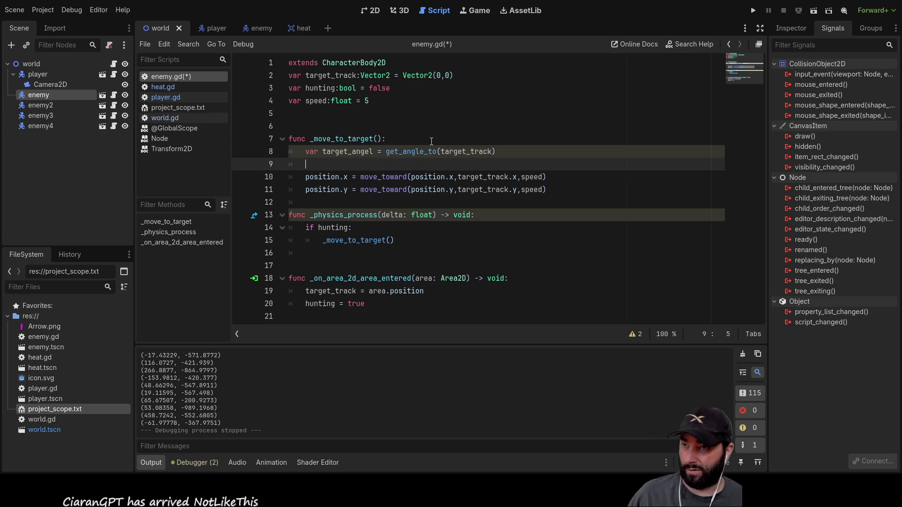
Add a print() call and inspect a printed coordinate in the output log
{"action": "type", "text": "print("}
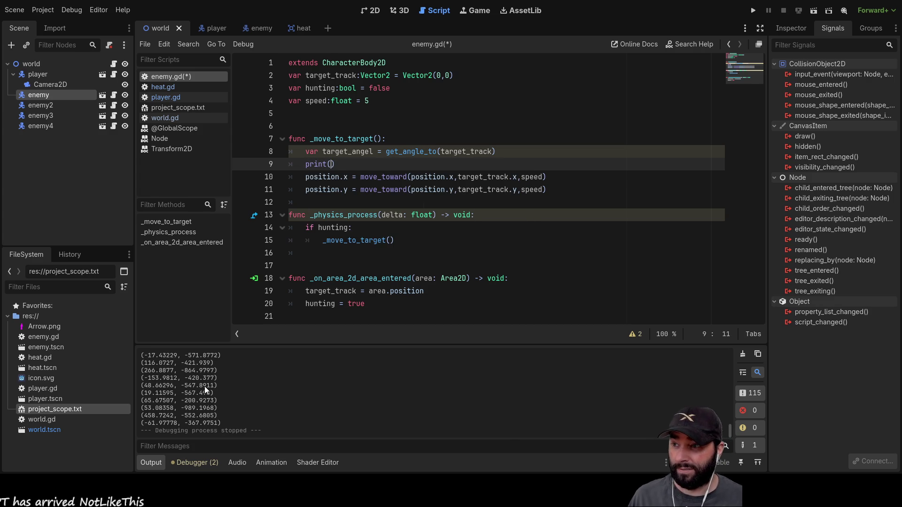
{"action": "left_click_drag", "start_coordinate": [204, 387], "coordinate": [144, 387]}
{"action": "left_click_drag", "start_coordinate": [205, 385], "coordinate": [158, 389]}
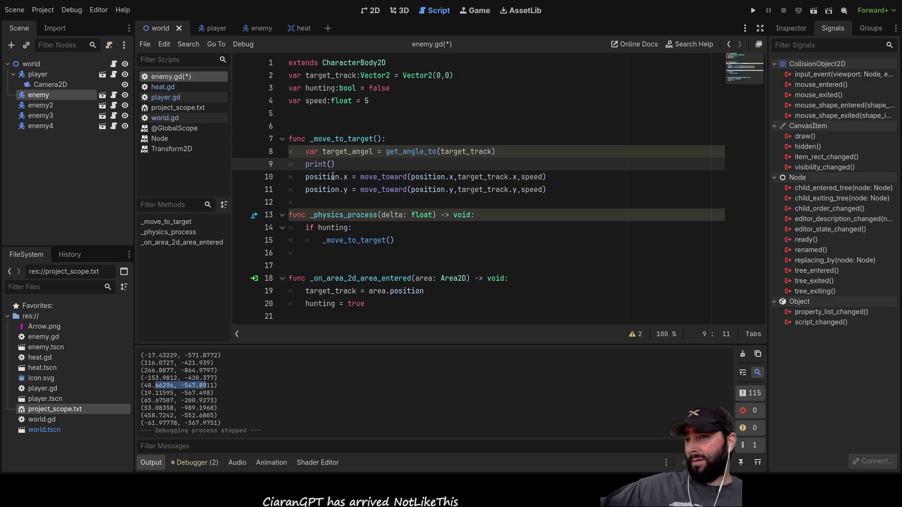
Complete the comment '#speed needs to be function of rotation' at the end of the position.x line
{"action": "double_click", "coordinate": [334, 177]}
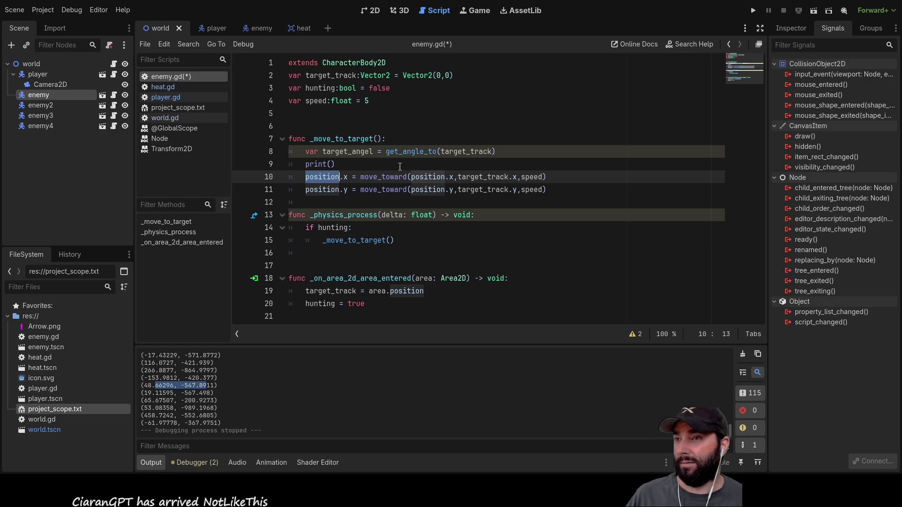
{"action": "double_click", "coordinate": [532, 177]}
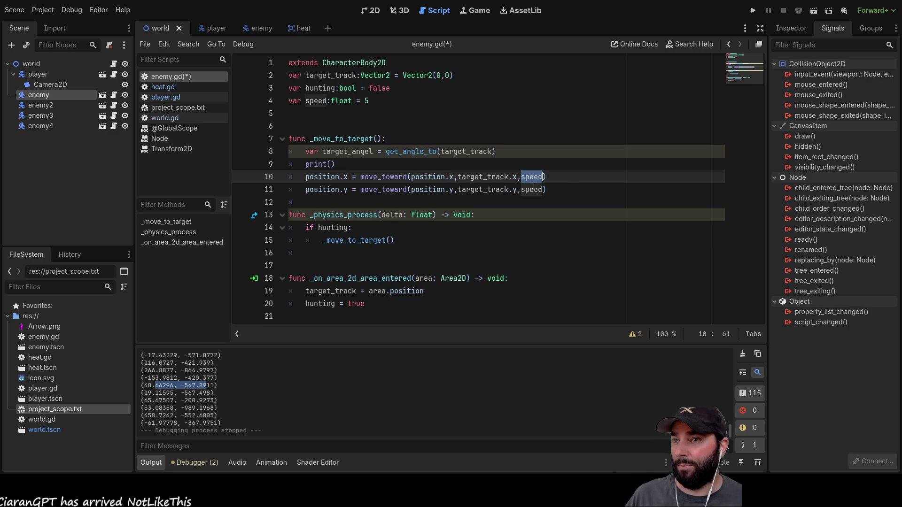
{"action": "left_click", "coordinate": [573, 178]}
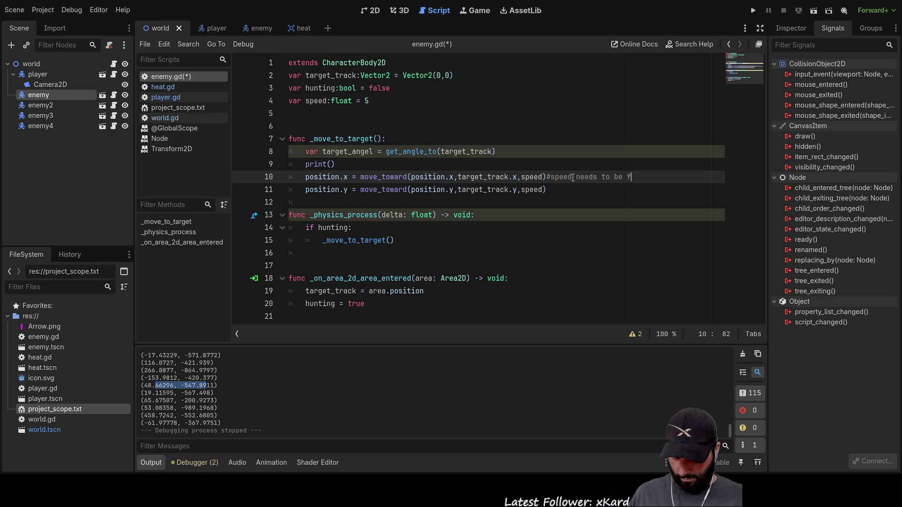
{"action": "type", "text": "#speed needs to be funct"}
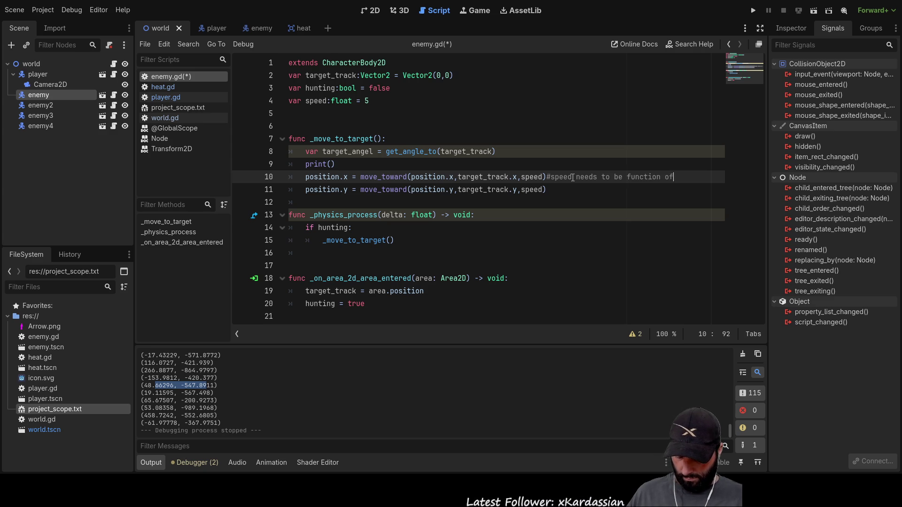
{"action": "type", "text": "ion"}
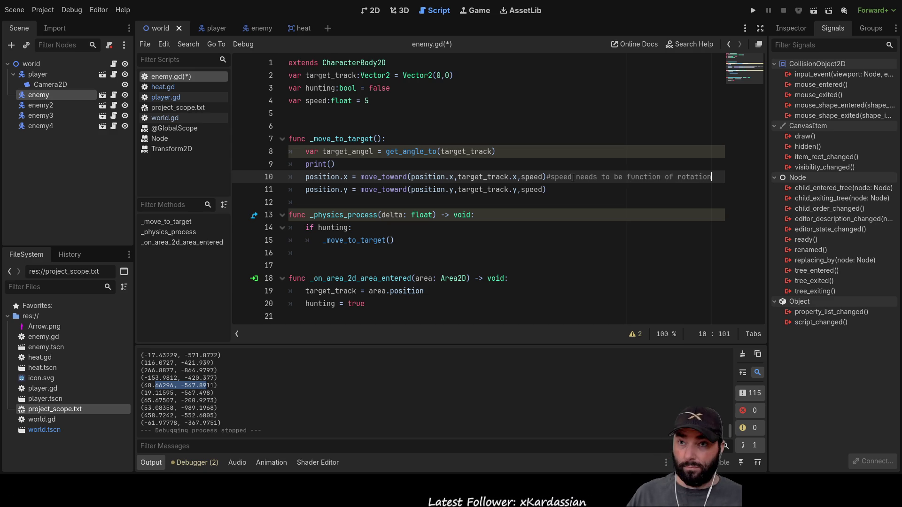
Delete the leftover print() line and leave a fresh empty line after line 8
{"action": "key", "text": "Up"}
{"action": "key", "text": "Up"}
{"action": "key", "text": "Down"}
{"action": "key", "text": "Left"}
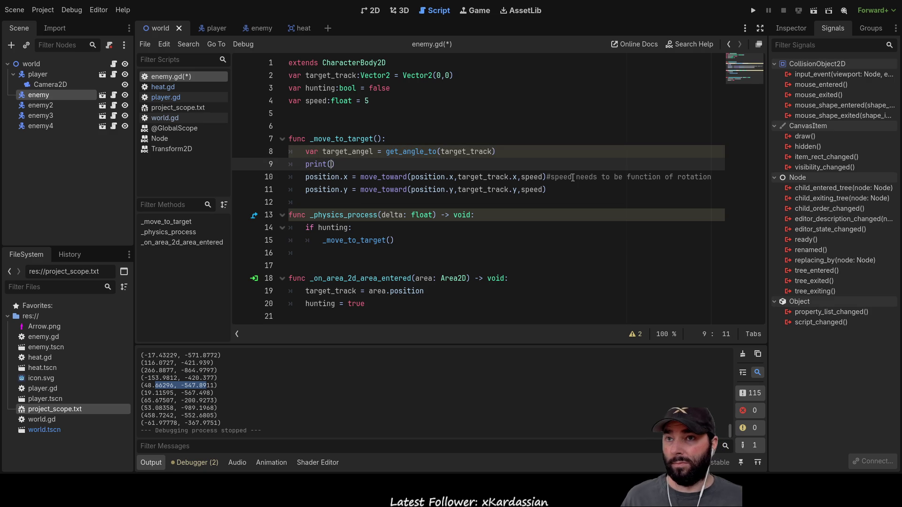
{"action": "key", "text": "Delete"}
{"action": "key", "text": "Delete"}
{"action": "key", "text": "Delete"}
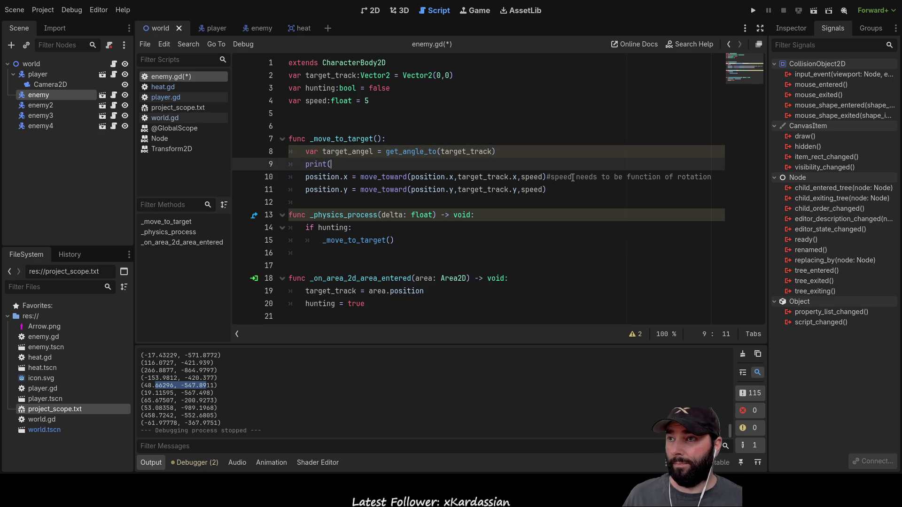
{"action": "key", "text": "BackSpace"}
{"action": "key", "text": "BackSpace"}
{"action": "key", "text": "BackSpace"}
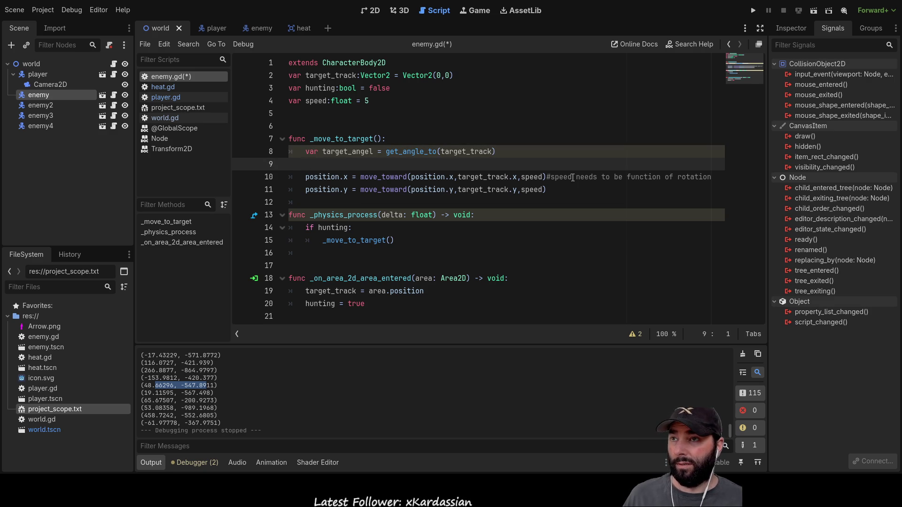
{"action": "key", "text": "BackSpace"}
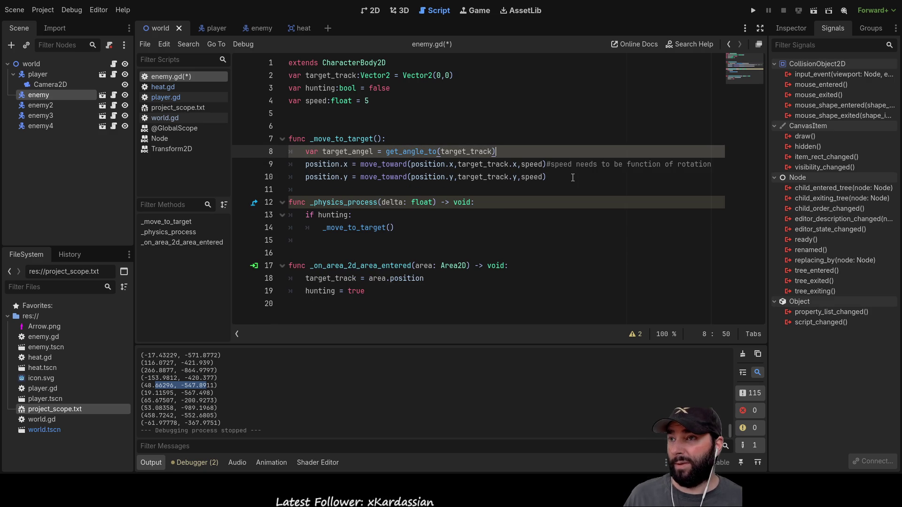
{"action": "key", "text": "Return"}
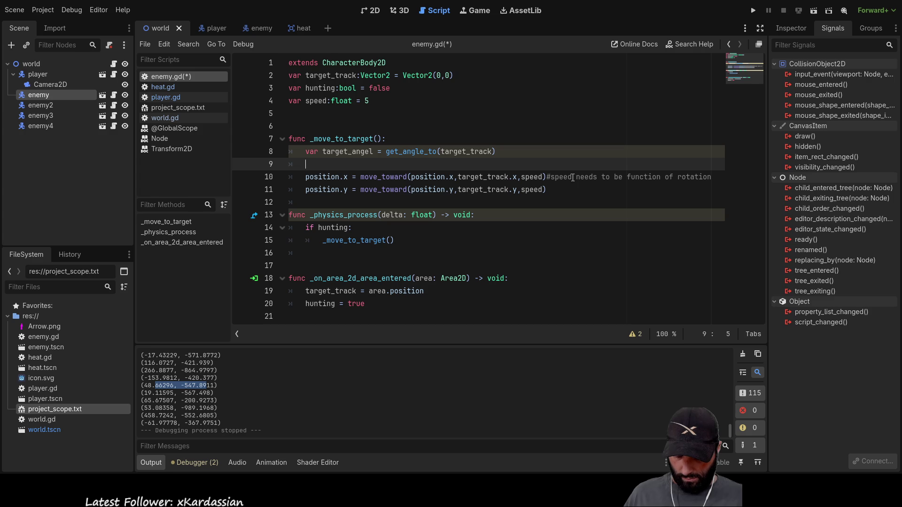
On line 9, write rotation = move_toward() using the autocomplete suggestion
{"action": "type", "text": "rotation"}
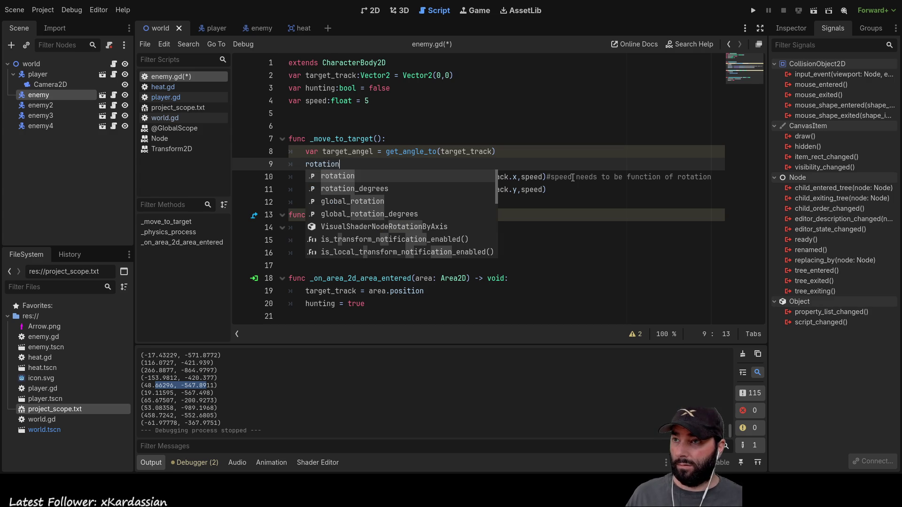
{"action": "type", "text": " = "}
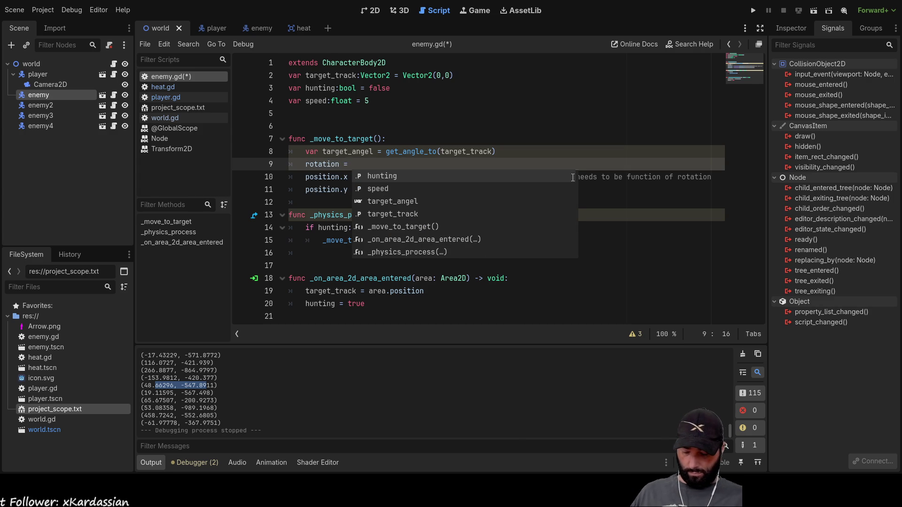
{"action": "type", "text": "move"}
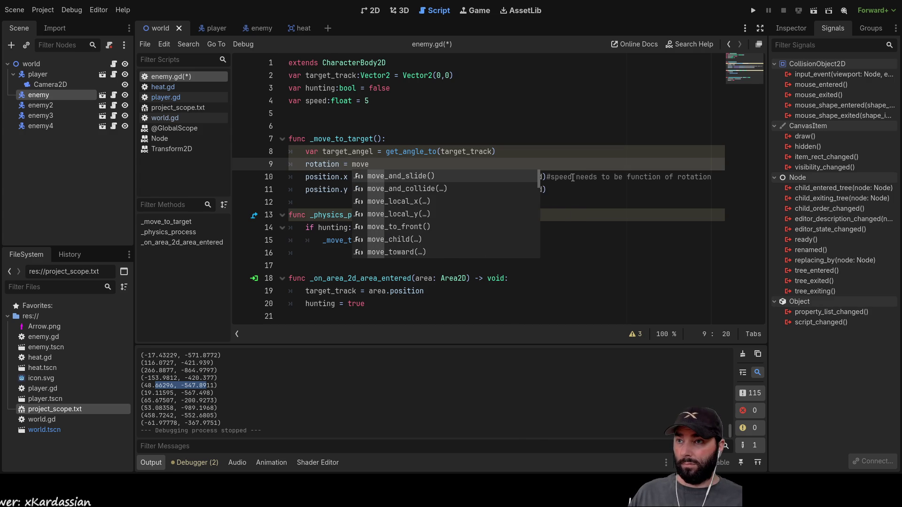
{"action": "key", "text": "Down"}
{"action": "key", "text": "Down"}
{"action": "key", "text": "Down"}
{"action": "key", "text": "Return"}
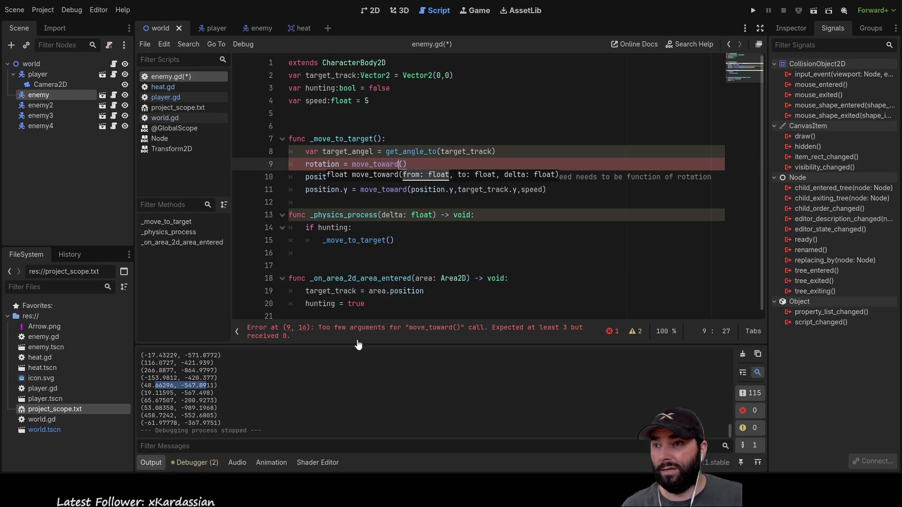
{"action": "key", "text": "Right"}
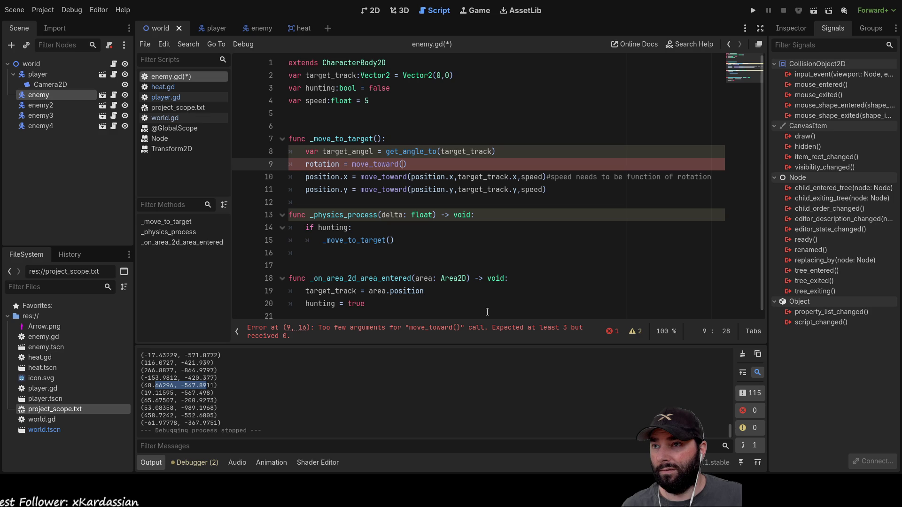
Fill in rotation and target_angel as move_toward's first two arguments
{"action": "triple_click", "coordinate": [318, 163]}
{"action": "double_click", "coordinate": [318, 163]}
{"action": "key", "text": "ctrl+c"}
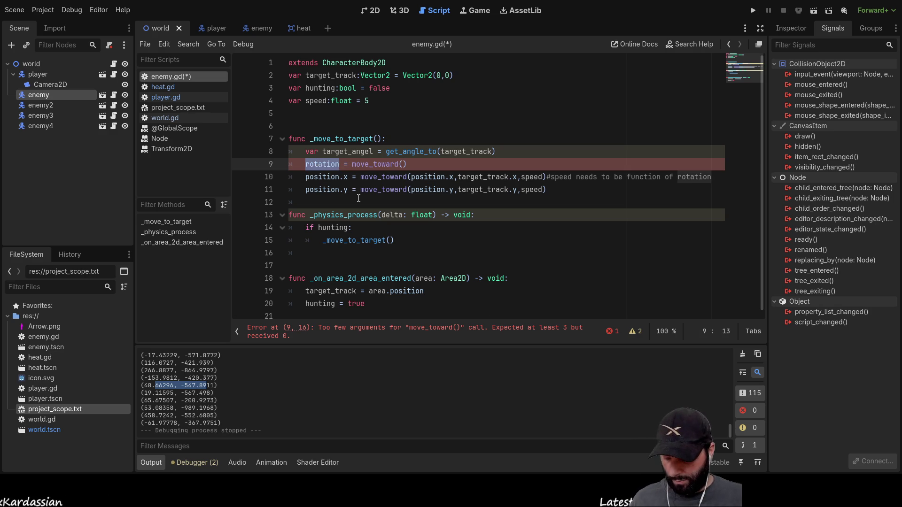
{"action": "left_click", "coordinate": [403, 163]}
{"action": "key", "text": "ctrl+v"}
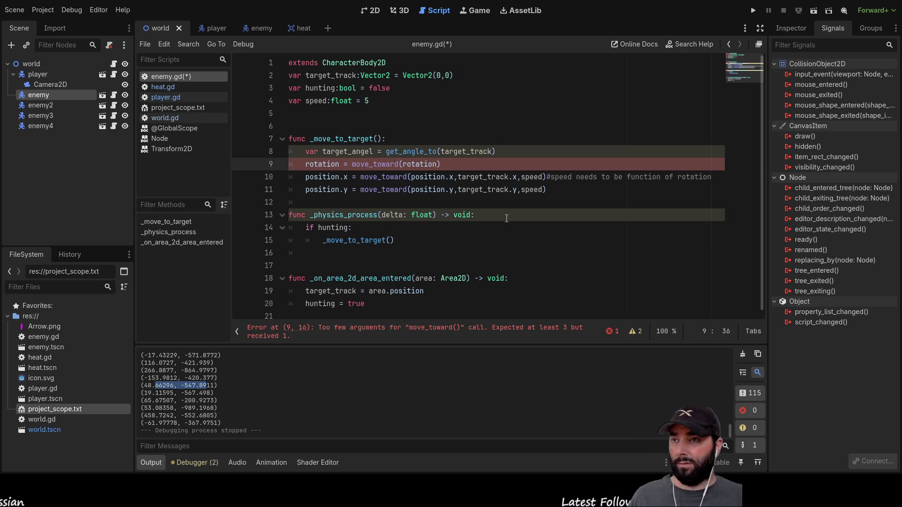
{"action": "type", "text": ","}
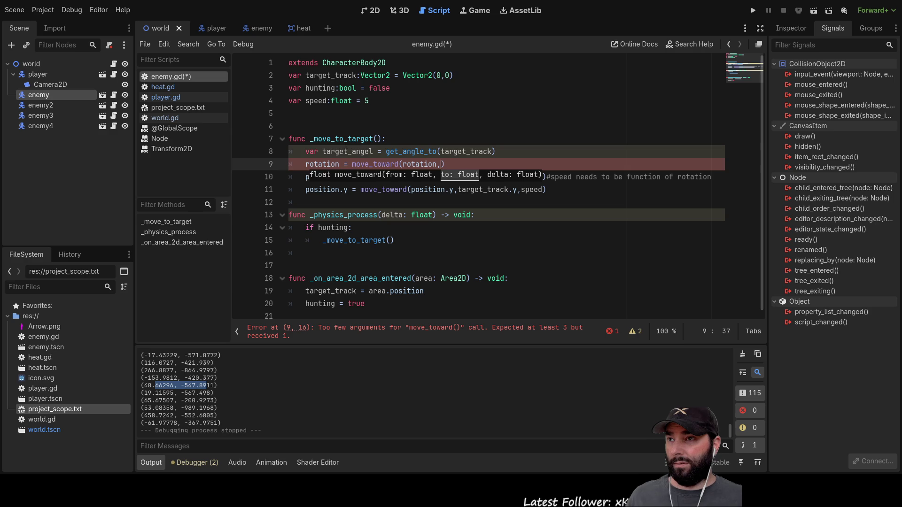
{"action": "double_click", "coordinate": [346, 148]}
{"action": "key", "text": "ctrl+c"}
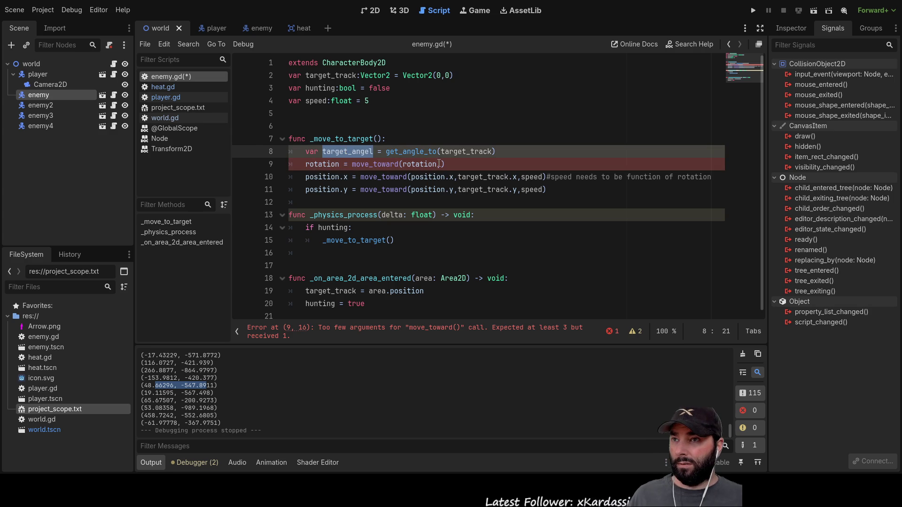
{"action": "left_click", "coordinate": [439, 164]}
{"action": "key", "text": "ctrl+v"}
{"action": "type", "text": ","}
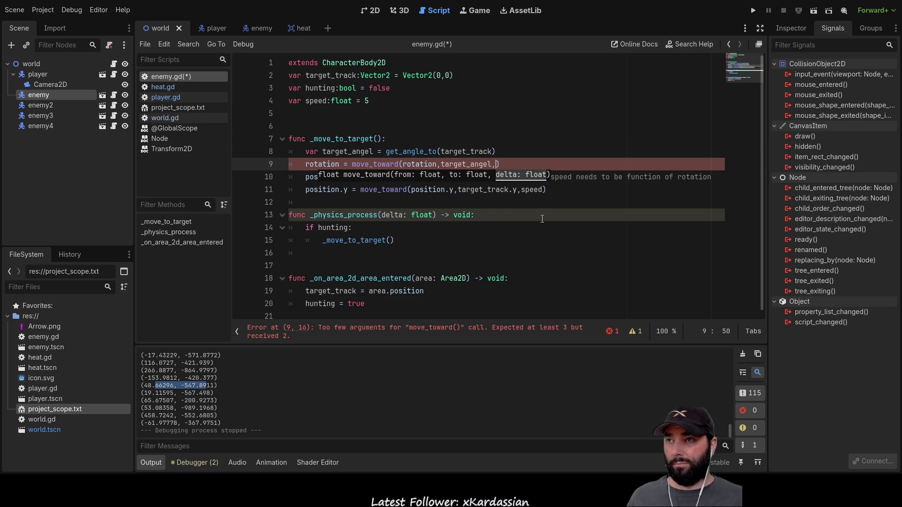
{"action": "left_click", "coordinate": [352, 114]}
Declare var rotation_speed:float = 1, pass it as move_toward's third argument, and run the game
{"action": "type", "text": "var rotati"}
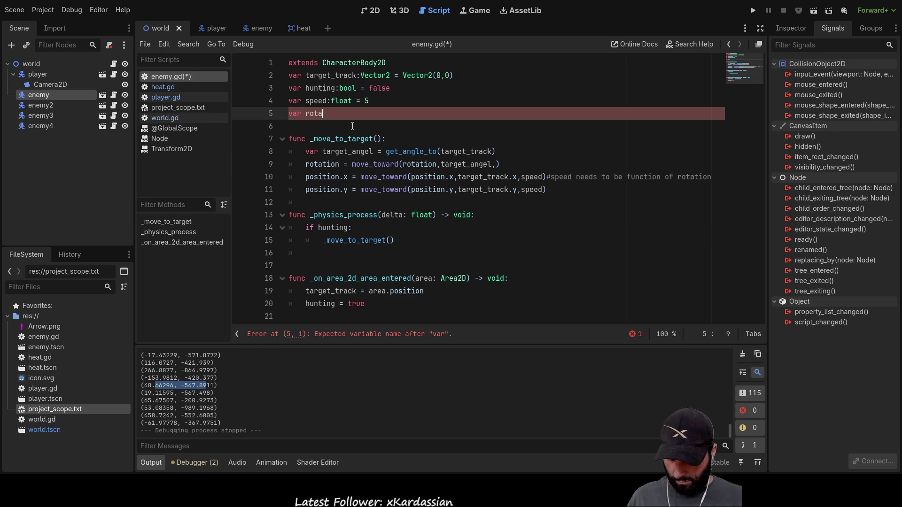
{"action": "type", "text": "on"}
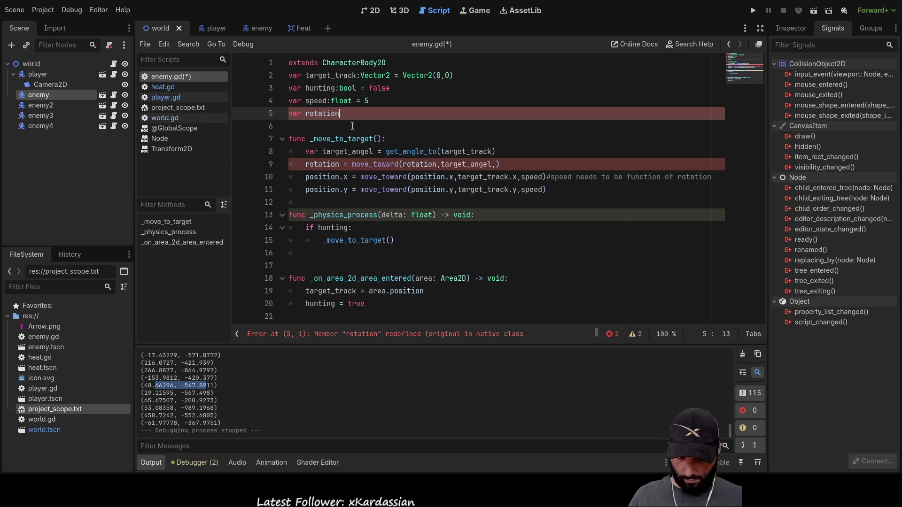
{"action": "type", "text": "_speed:"}
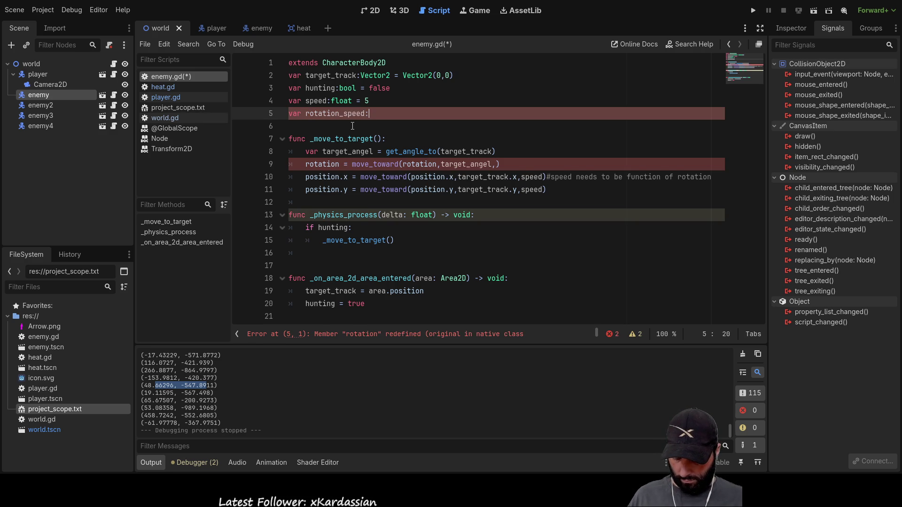
{"action": "type", "text": "float "}
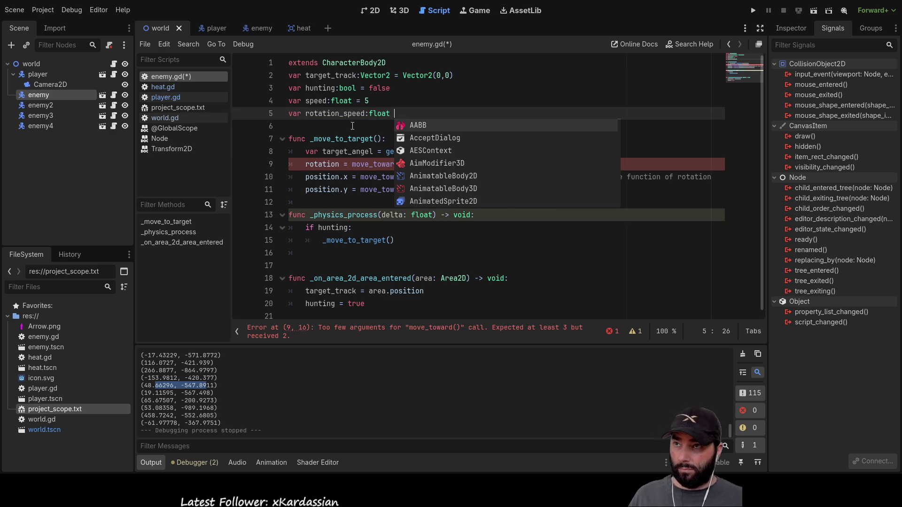
{"action": "type", "text": "= 1"}
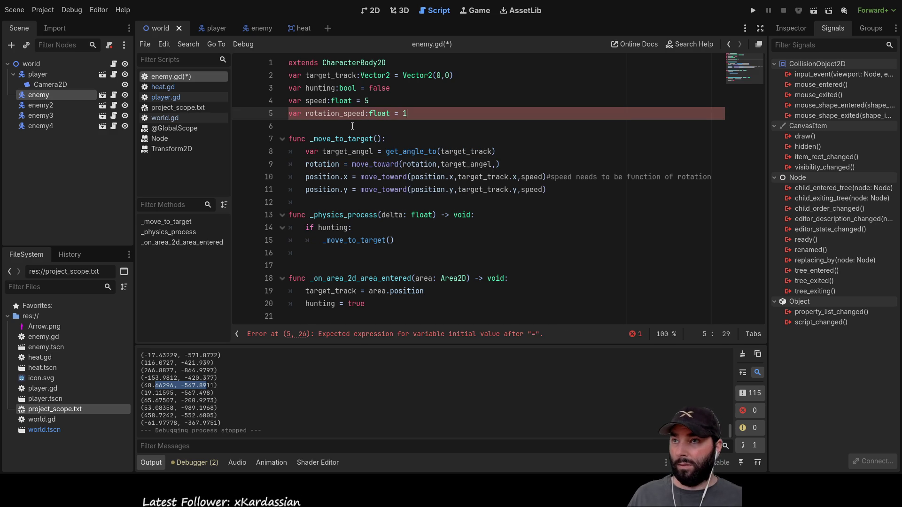
{"action": "double_click", "coordinate": [350, 114]}
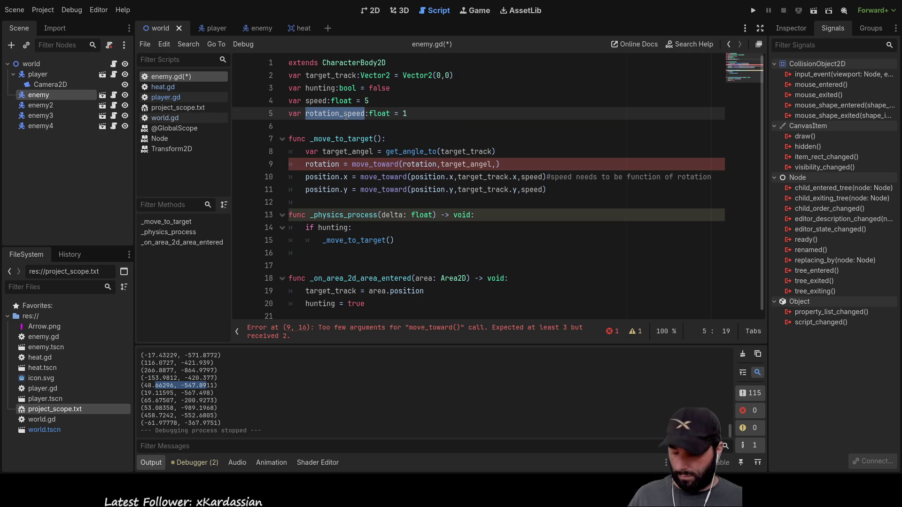
{"action": "key", "text": "ctrl+c"}
{"action": "left_click", "coordinate": [495, 164]}
{"action": "key", "text": "ctrl+v"}
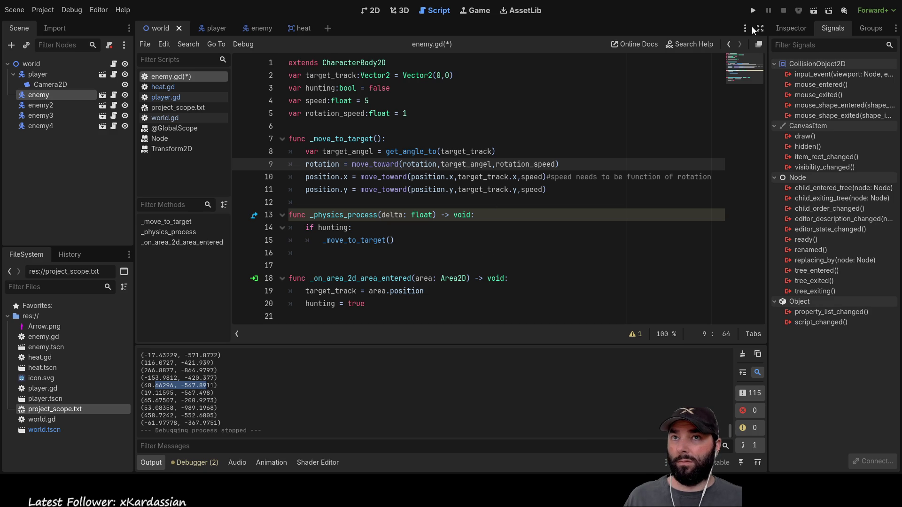
{"action": "left_click", "coordinate": [753, 10]}
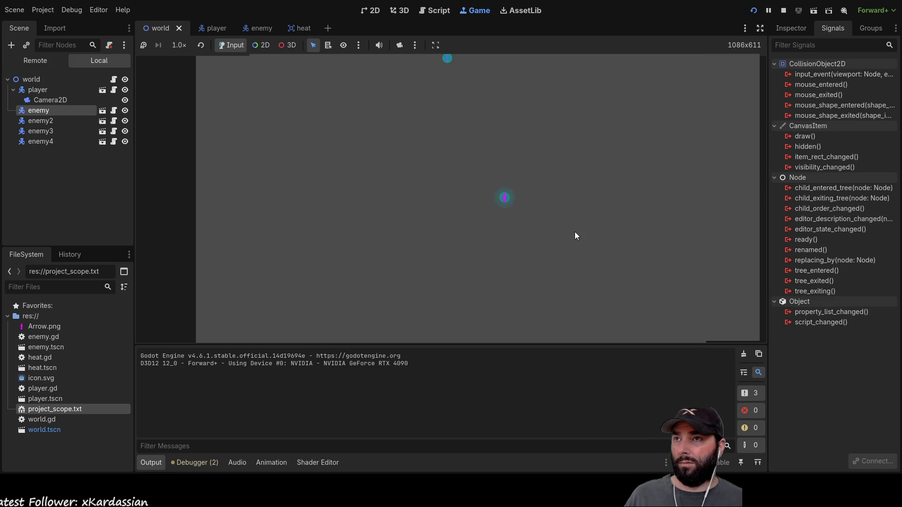
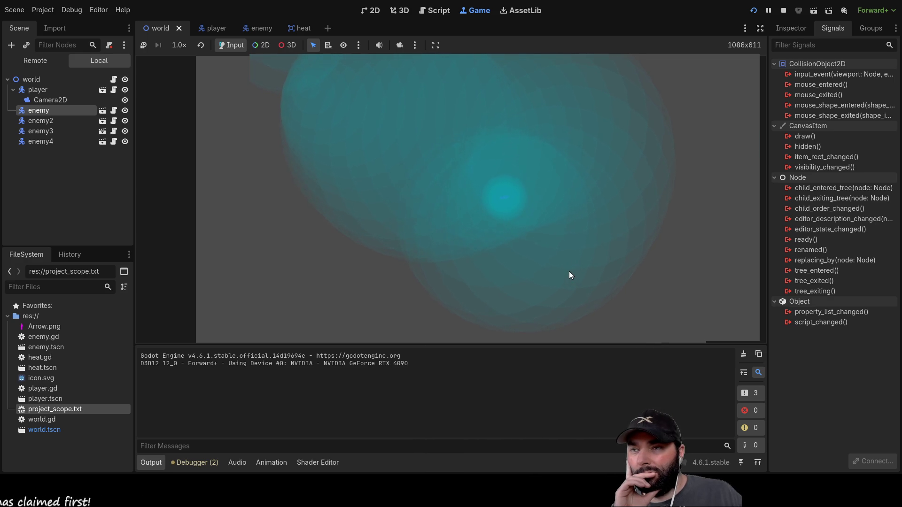
Switch to the heat scene, open its heat.gd script, and stop the running game
{"action": "left_click", "coordinate": [301, 28]}
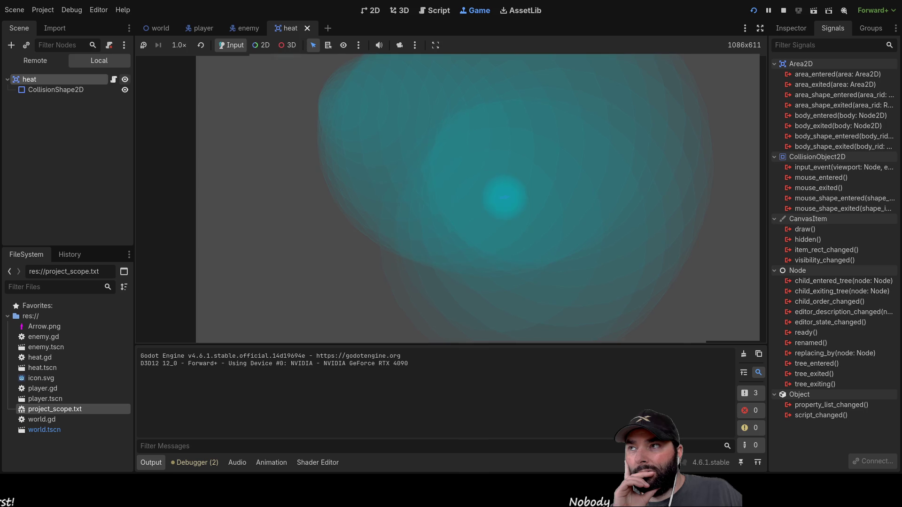
{"action": "left_click", "coordinate": [113, 80]}
{"action": "left_click", "coordinate": [784, 10]}
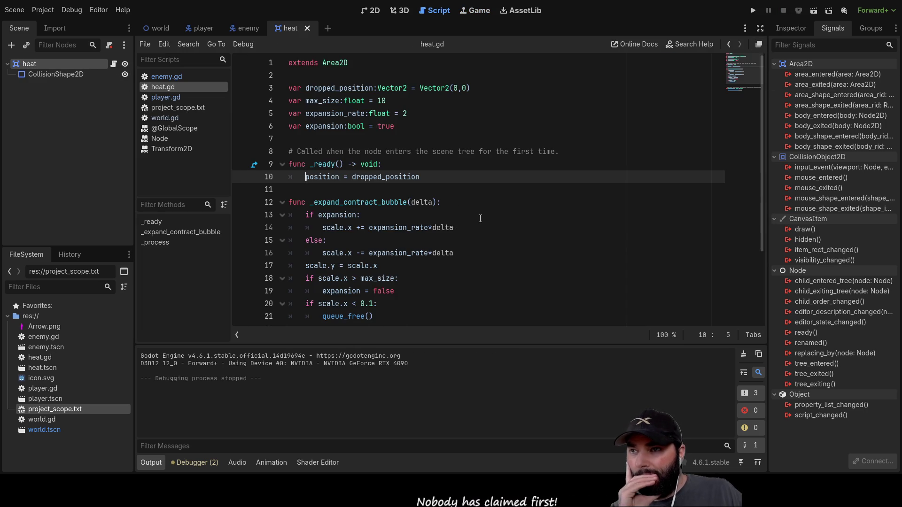
Add line 7 'var age:float = 0' to heat.gd's variable declarations
{"action": "left_click", "coordinate": [307, 139]}
{"action": "key", "text": "Return"}
{"action": "key", "text": "Up"}
{"action": "type", "text": "var age"}
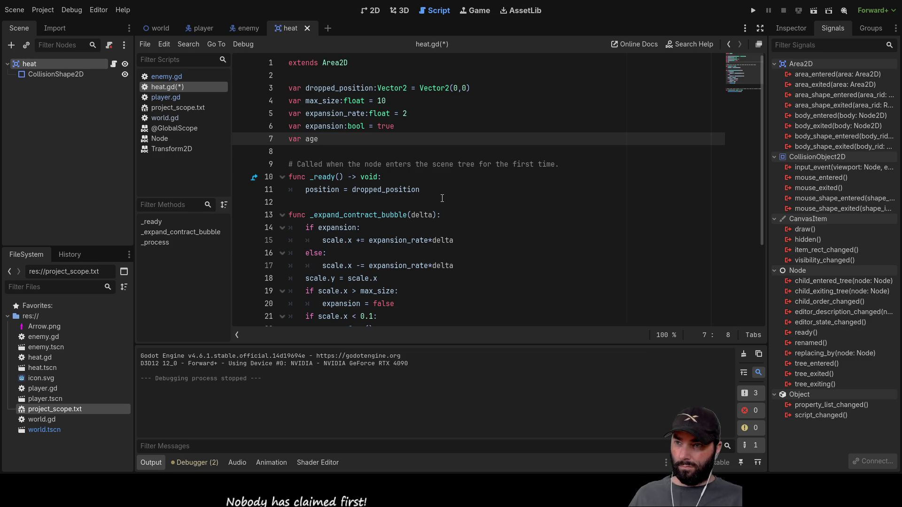
{"action": "type", "text": ":float "}
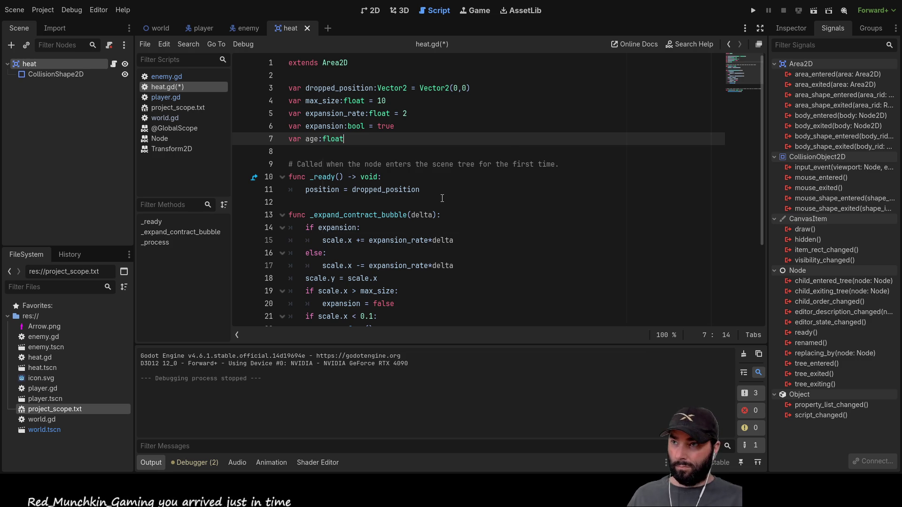
{"action": "type", "text": "= 0"}
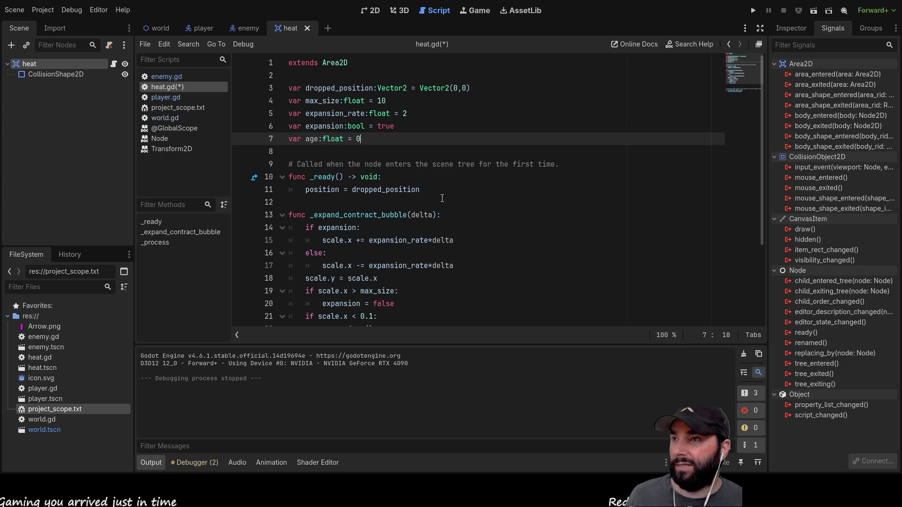
{"action": "scroll", "coordinate": [442, 199], "scroll_direction": "down", "scroll_amount": 3}
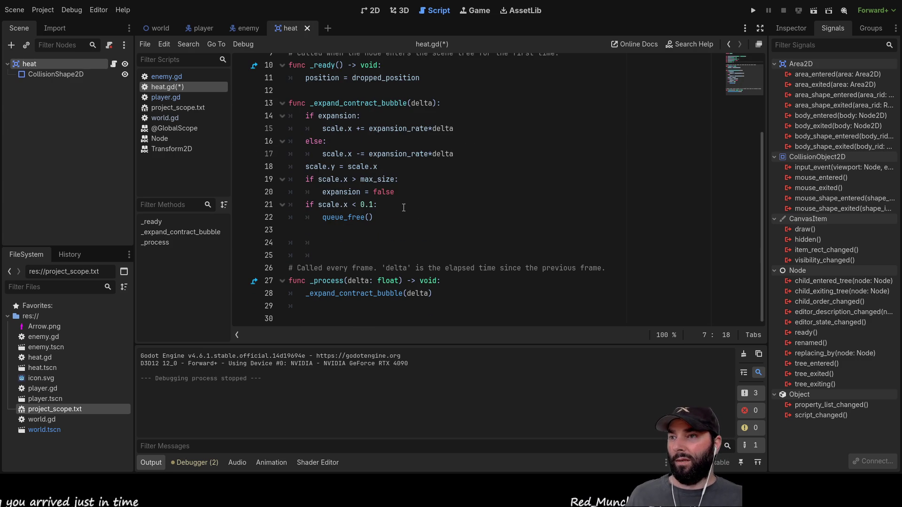
{"action": "scroll", "coordinate": [388, 241], "scroll_direction": "up", "scroll_amount": 3}
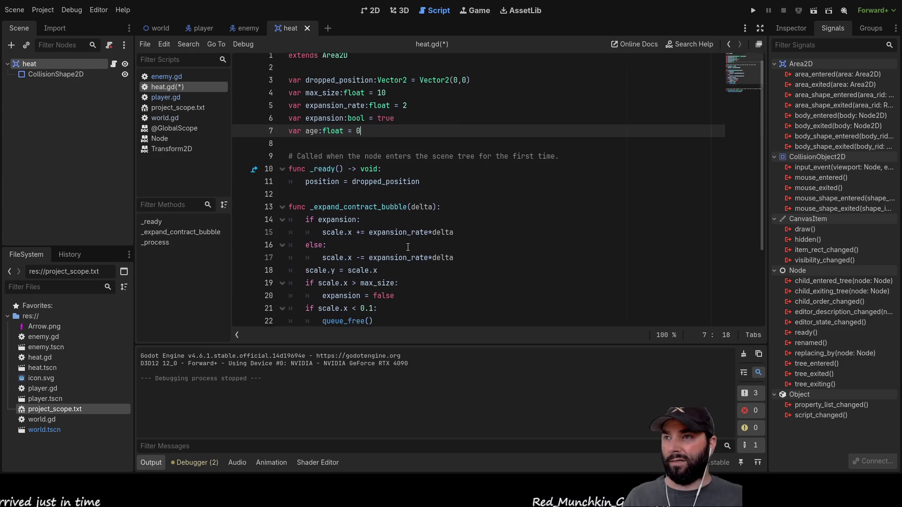
{"action": "scroll", "coordinate": [421, 241], "scroll_direction": "down", "scroll_amount": 3}
{"action": "scroll", "coordinate": [422, 241], "scroll_direction": "up", "scroll_amount": 2}
{"action": "scroll", "coordinate": [422, 241], "scroll_direction": "up", "scroll_amount": 1}
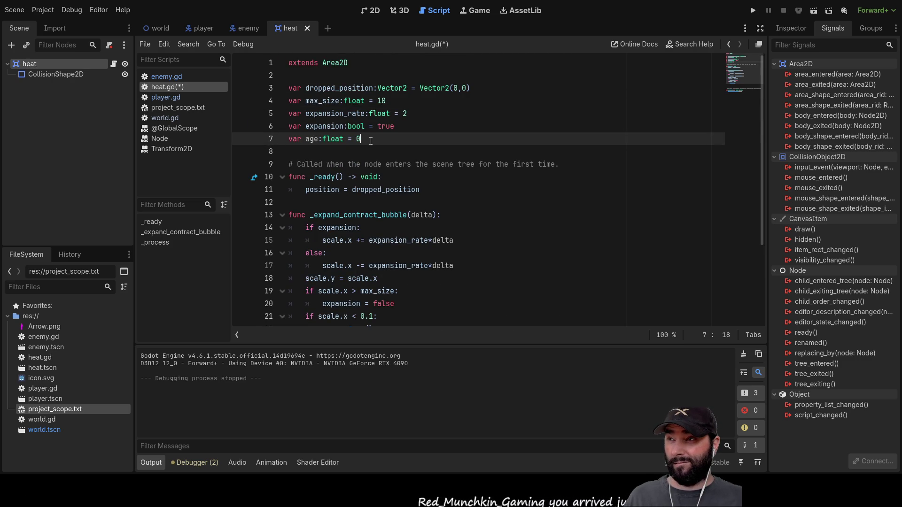
{"action": "left_click", "coordinate": [240, 26]}
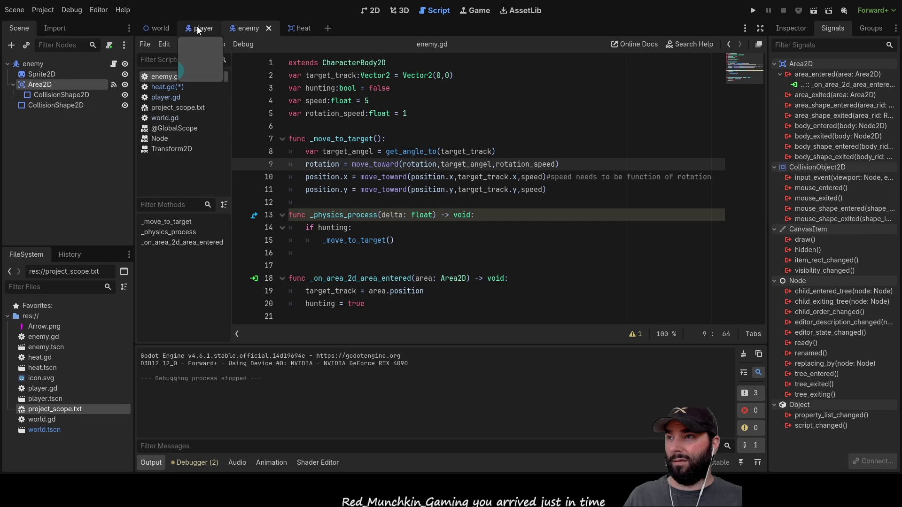
Open world.gd and insert a new line 20 above add_child(heat_temp) in _heat_trail
{"action": "left_click", "coordinate": [196, 28]}
{"action": "left_click", "coordinate": [156, 28]}
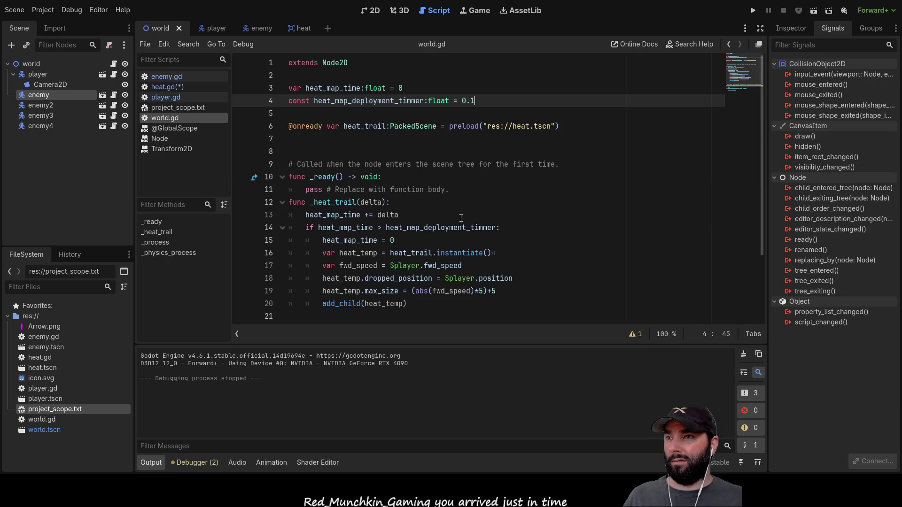
{"action": "scroll", "coordinate": [362, 197], "scroll_direction": "down", "scroll_amount": 2}
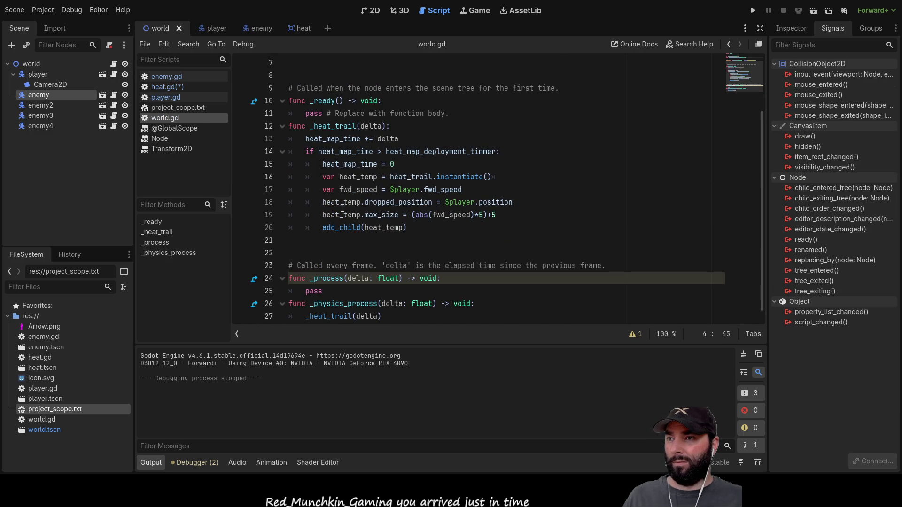
{"action": "left_click", "coordinate": [324, 228]}
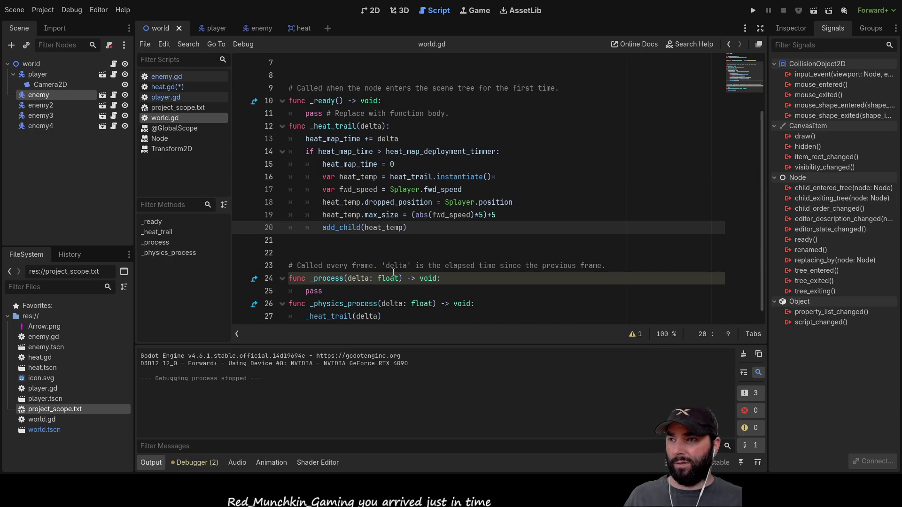
{"action": "key", "text": "Return"}
{"action": "key", "text": "Up"}
{"action": "key", "text": "Up"}
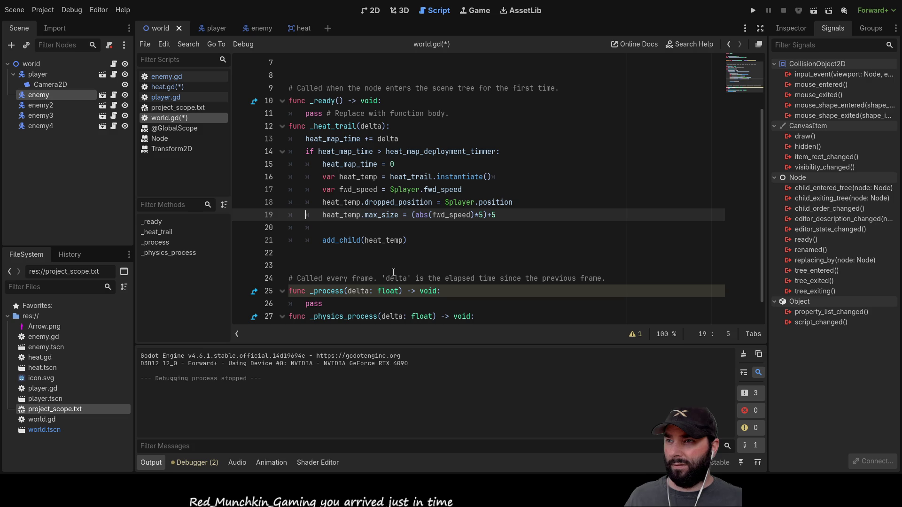
Write 'heat_temp.age = Time' on line 20, reusing heat_temp and accepting Time from autocomplete
{"action": "key", "text": "shift+Right"}
{"action": "key", "text": "shift+Right"}
{"action": "key", "text": "shift+Right"}
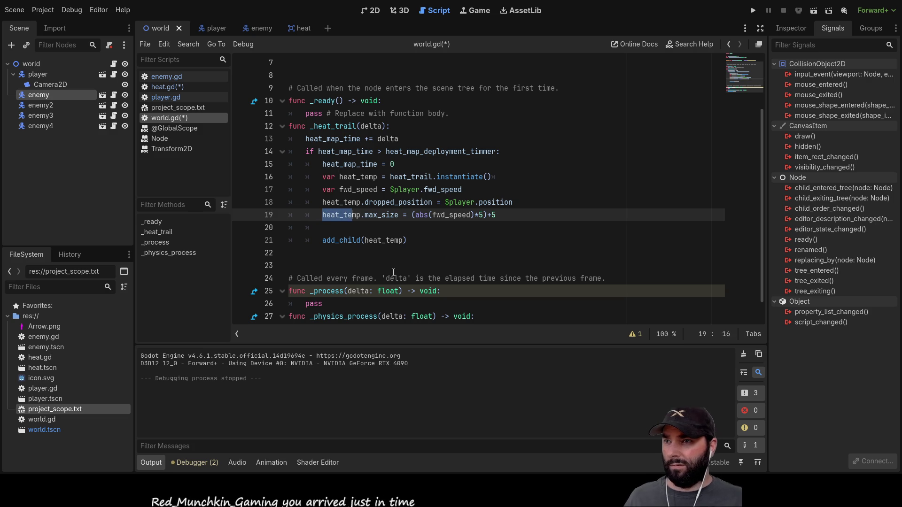
{"action": "key", "text": "ctrl+c"}
{"action": "key", "text": "Down"}
{"action": "key", "text": "ctrl+v"}
{"action": "type", "text": "."}
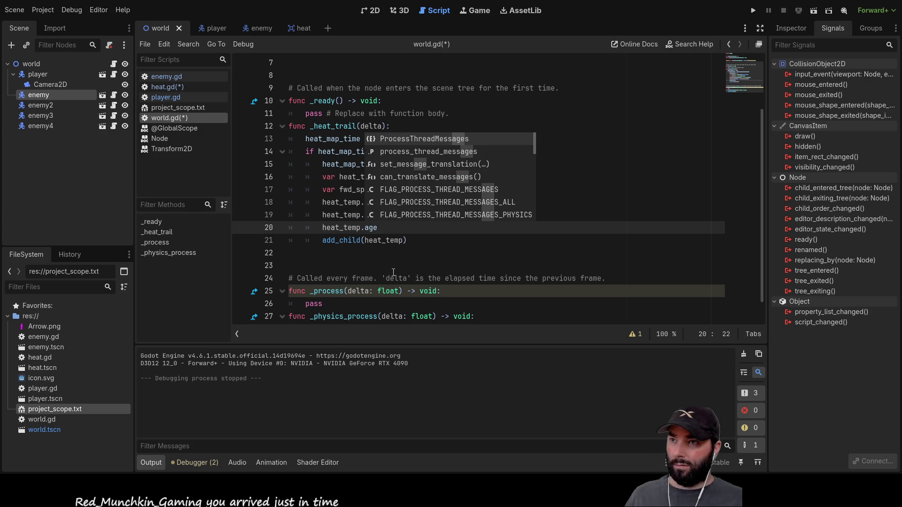
{"action": "type", "text": "age"}
{"action": "left_click", "coordinate": [446, 243]}
{"action": "left_click", "coordinate": [410, 231]}
{"action": "type", "text": "= "}
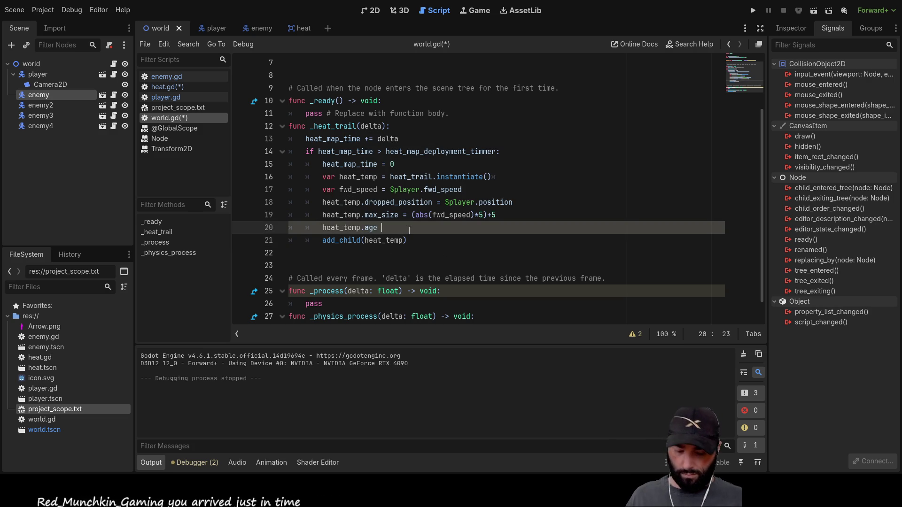
{"action": "type", "text": "time"}
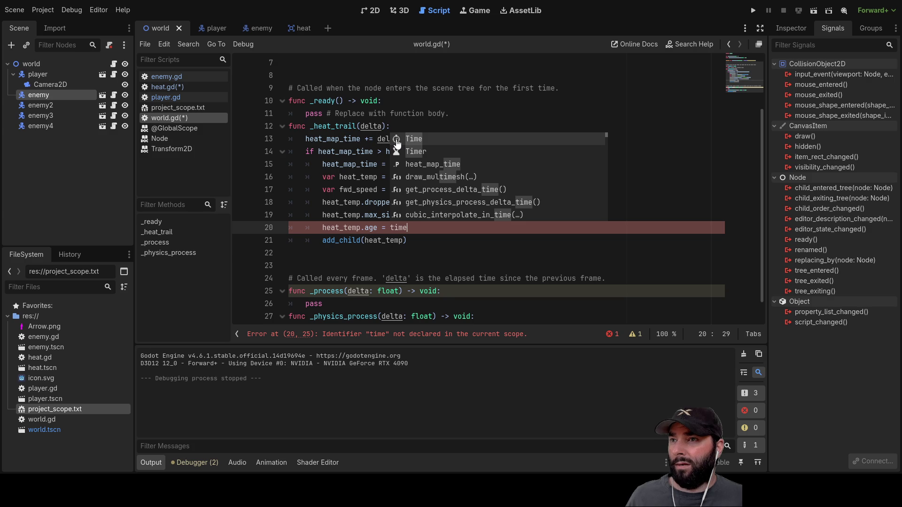
{"action": "left_click", "coordinate": [413, 138]}
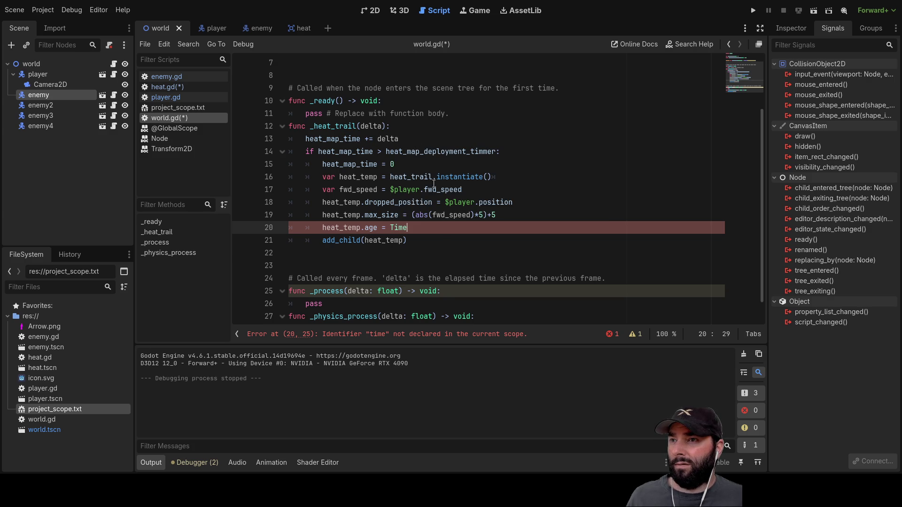
{"action": "left_click", "coordinate": [398, 227], "text": "ctrl"}
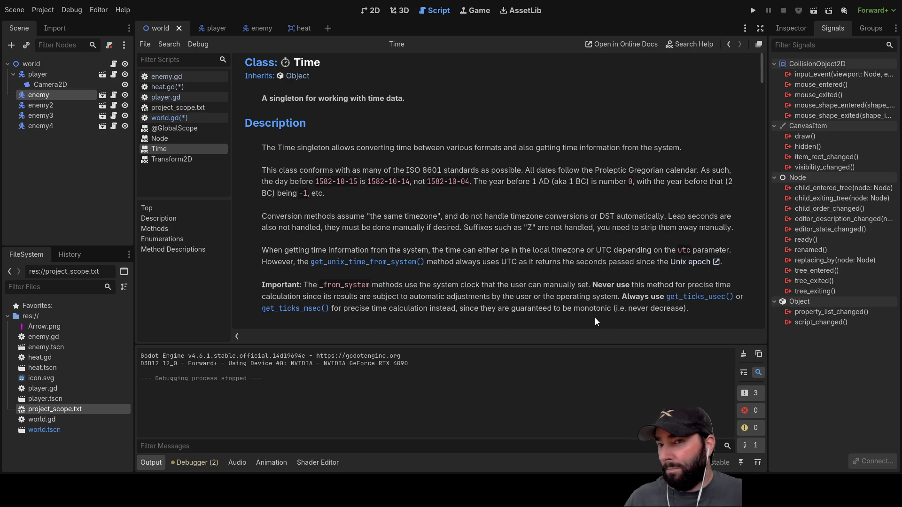
{"action": "left_click", "coordinate": [710, 297]}
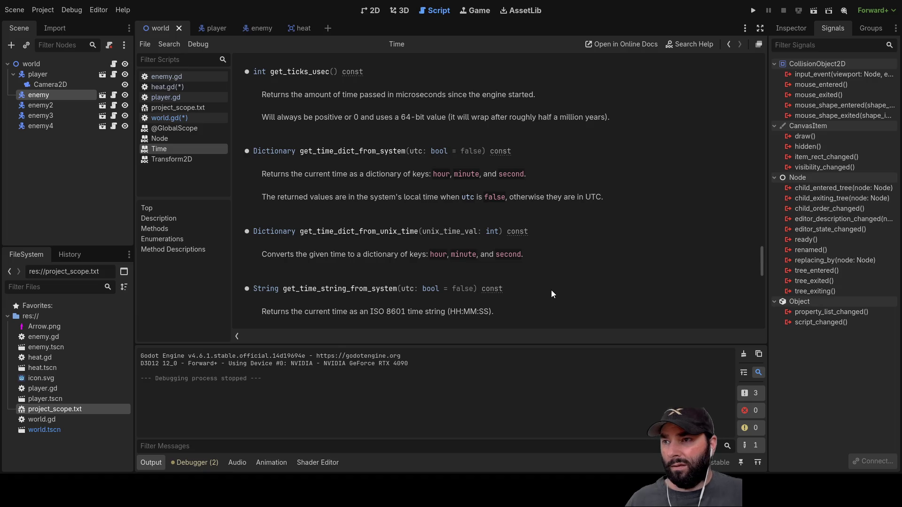
{"action": "left_click", "coordinate": [729, 44]}
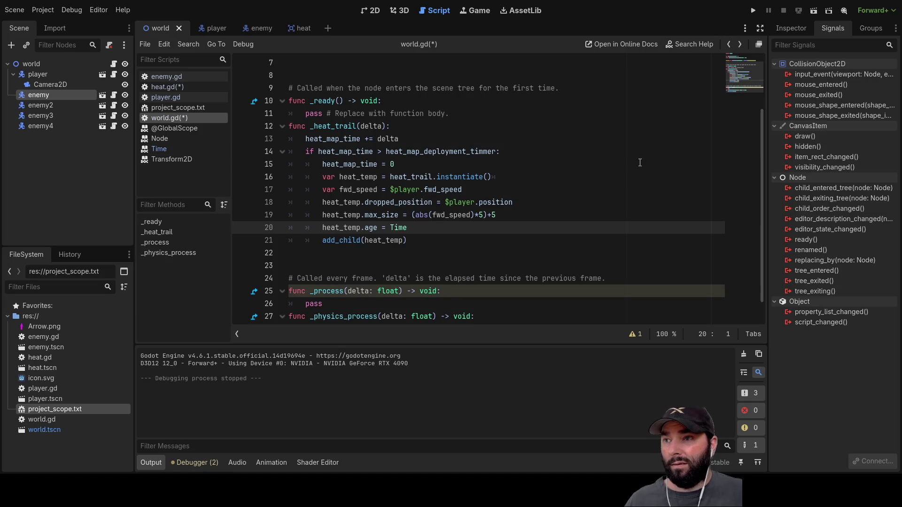
Try get_tic on line 20, then look up get_ticks_msec() in the Time class documentation
{"action": "double_click", "coordinate": [400, 227]}
{"action": "type", "text": "get"}
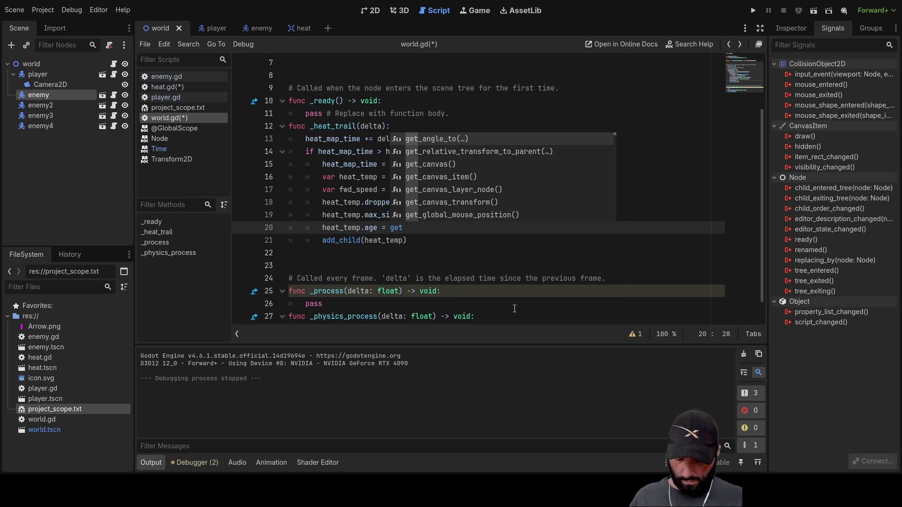
{"action": "type", "text": "_tic"}
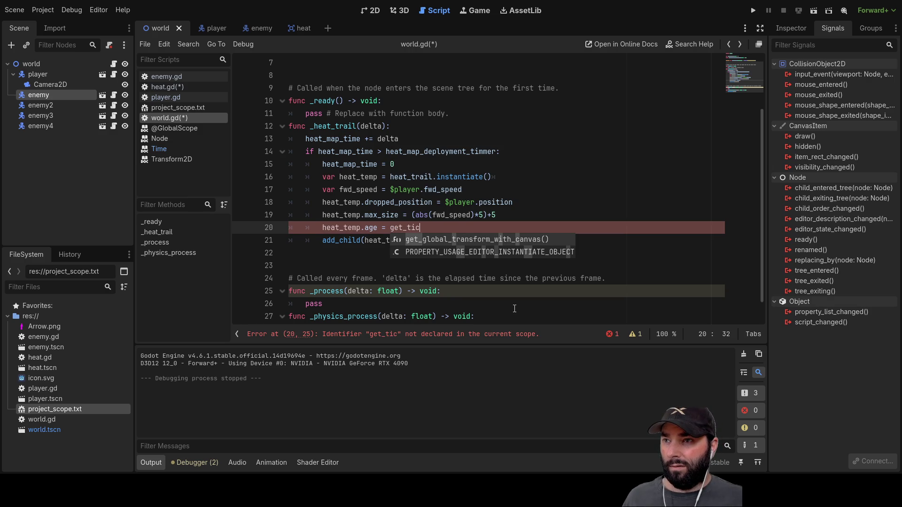
{"action": "key", "text": "BackSpace"}
{"action": "key", "text": "BackSpace"}
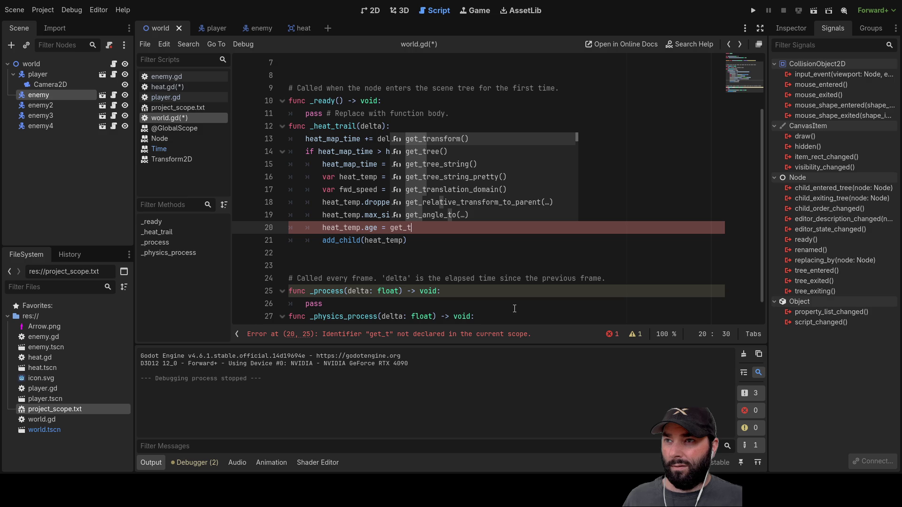
{"action": "key", "text": "BackSpace"}
{"action": "key", "text": "BackSpace"}
{"action": "key", "text": "BackSpace"}
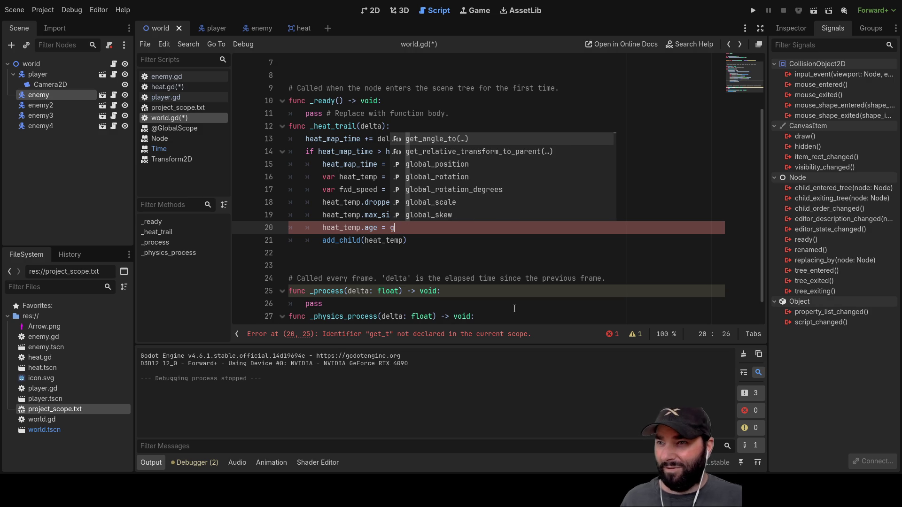
{"action": "type", "text": "time"}
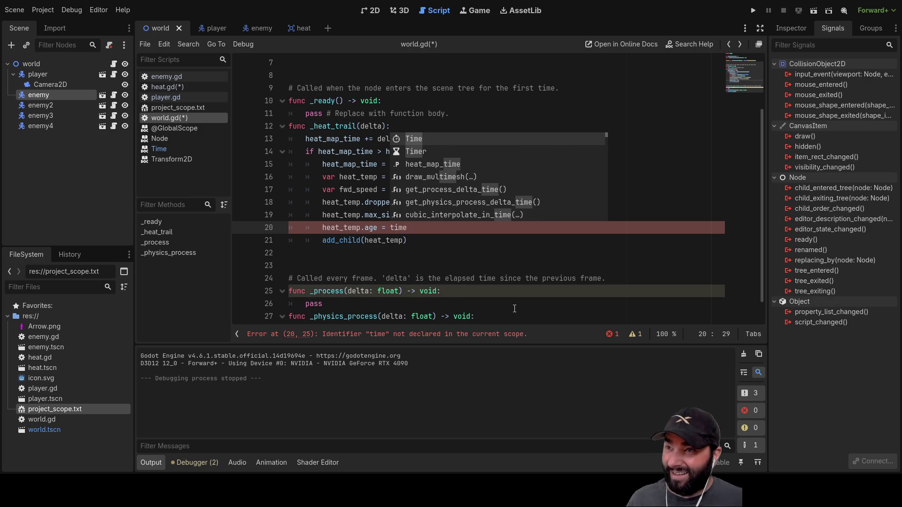
{"action": "left_click", "coordinate": [414, 139]}
{"action": "left_click", "coordinate": [399, 229], "text": "ctrl"}
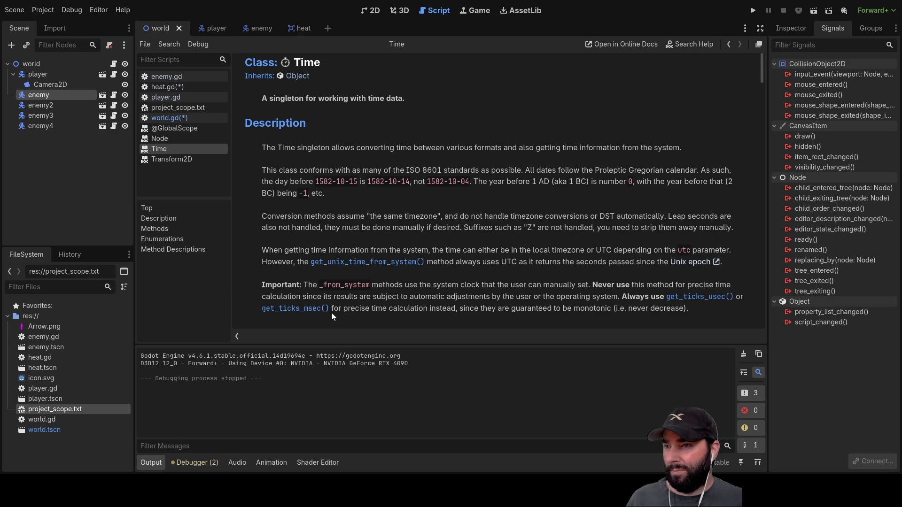
{"action": "left_click_drag", "start_coordinate": [332, 309], "coordinate": [262, 309]}
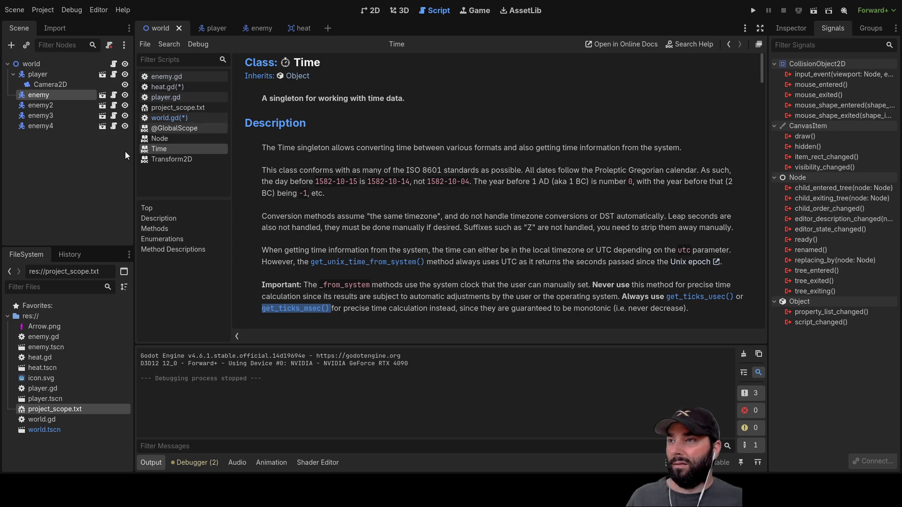
Replace Time with get_ticks_msec() on line 20 of world.gd
{"action": "left_click", "coordinate": [171, 118]}
{"action": "left_click", "coordinate": [413, 228]}
{"action": "key", "text": "BackSpace"}
{"action": "key", "text": "BackSpace"}
{"action": "key", "text": "BackSpace"}
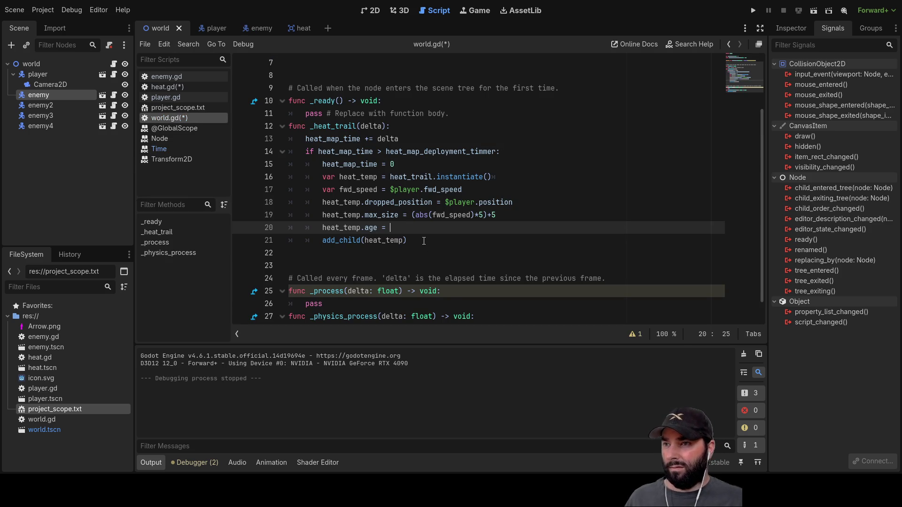
{"action": "type", "text": "get_ticks_msec()"}
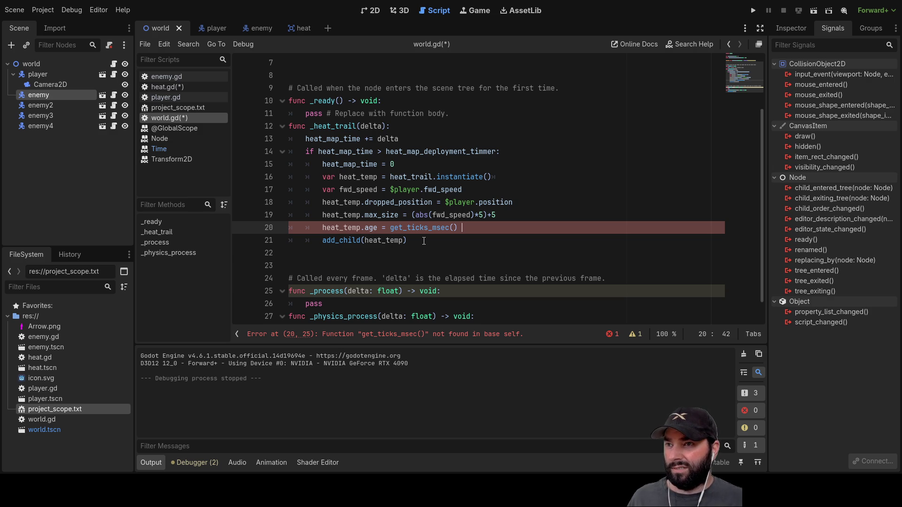
{"action": "key", "text": "Left"}
{"action": "key", "text": "Left"}
{"action": "key", "text": "Left"}
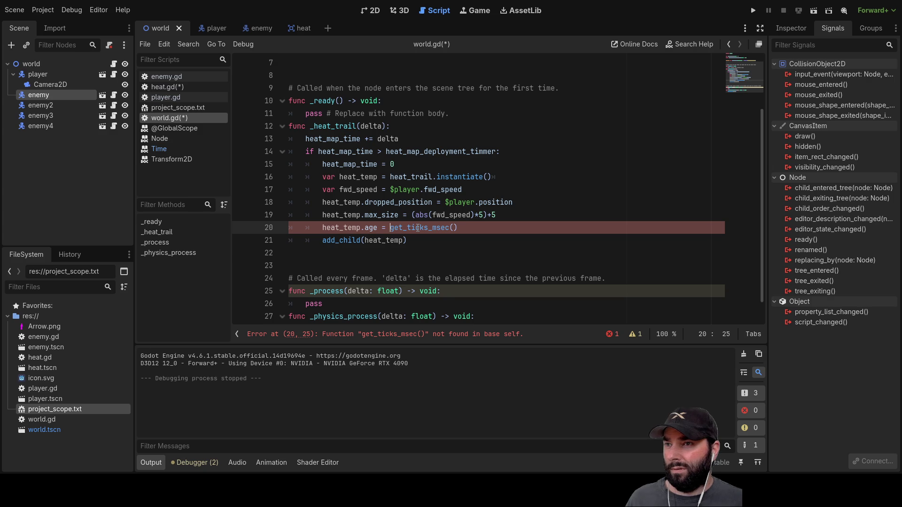
Read the get_ticks_msec() entry in the Time class reference, then return to world.gd
{"action": "left_click", "coordinate": [161, 150]}
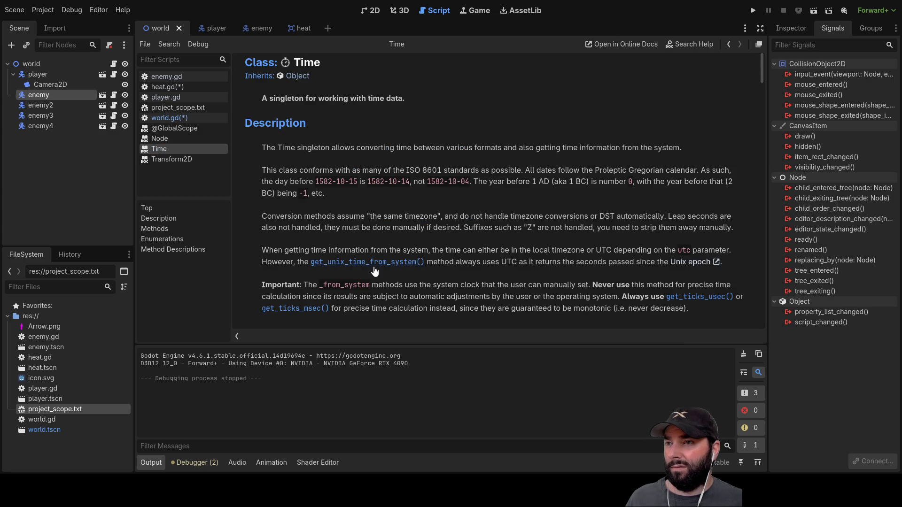
{"action": "left_click", "coordinate": [294, 308]}
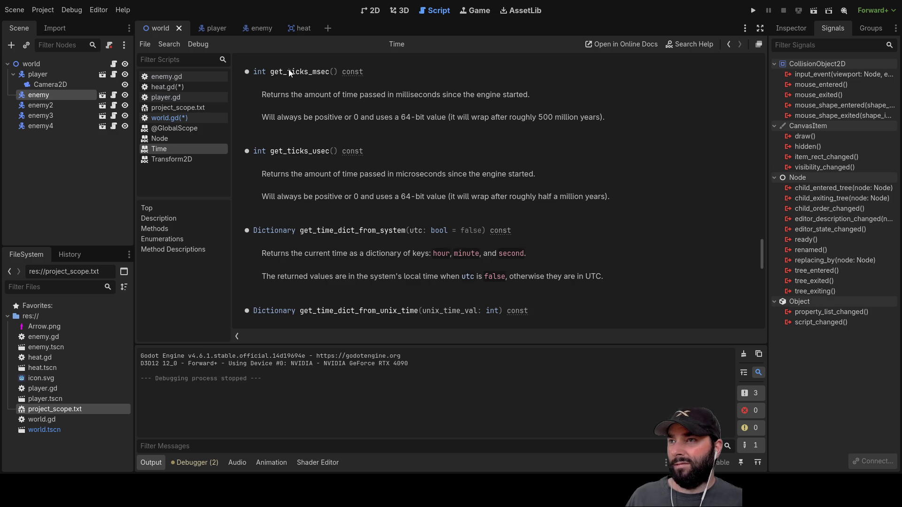
{"action": "scroll", "coordinate": [403, 180], "scroll_direction": "down", "scroll_amount": 10}
{"action": "scroll", "coordinate": [402, 180], "scroll_direction": "down", "scroll_amount": 10}
{"action": "scroll", "coordinate": [403, 180], "scroll_direction": "up", "scroll_amount": 15}
{"action": "scroll", "coordinate": [403, 178], "scroll_direction": "up", "scroll_amount": 20}
{"action": "scroll", "coordinate": [405, 202], "scroll_direction": "down", "scroll_amount": 7}
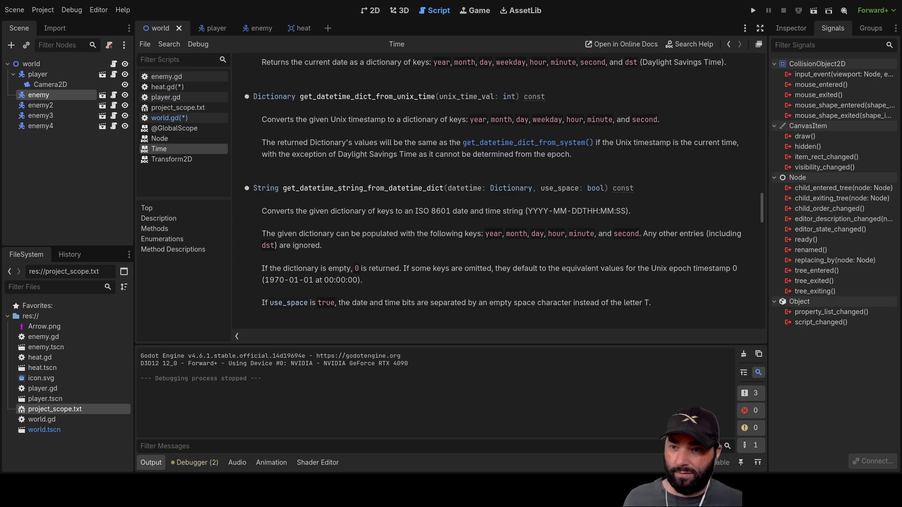
{"action": "left_click", "coordinate": [167, 118]}
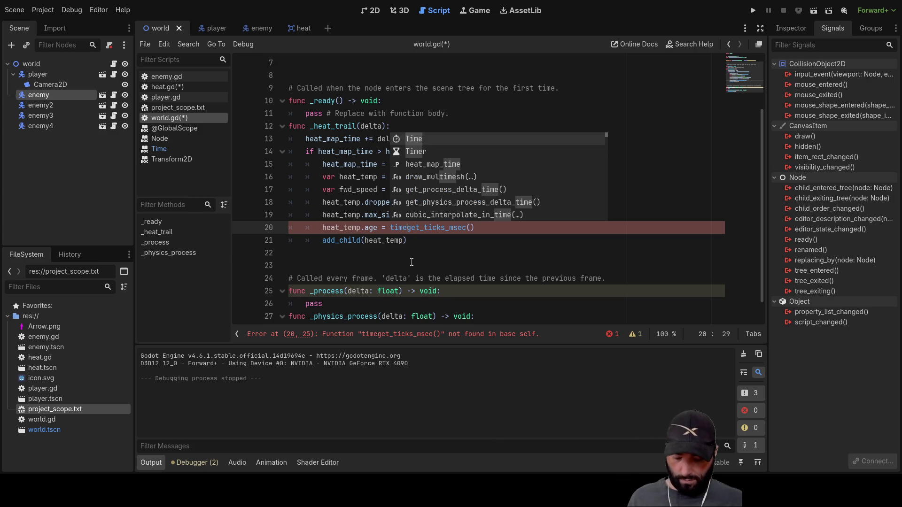
Correct line 20 to 'heat_temp.age = Time.get_ticks_msec()' with a dot and capital T
{"action": "type", "text": "."}
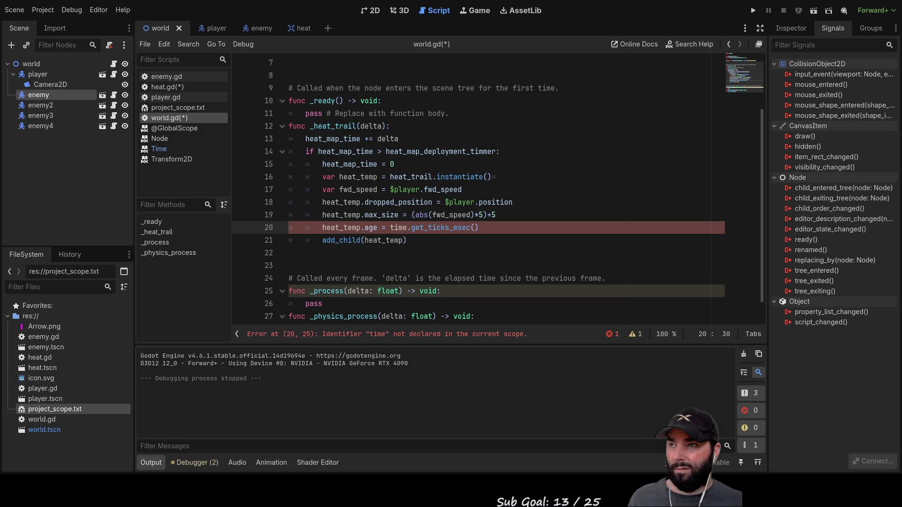
{"action": "left_click", "coordinate": [478, 334]}
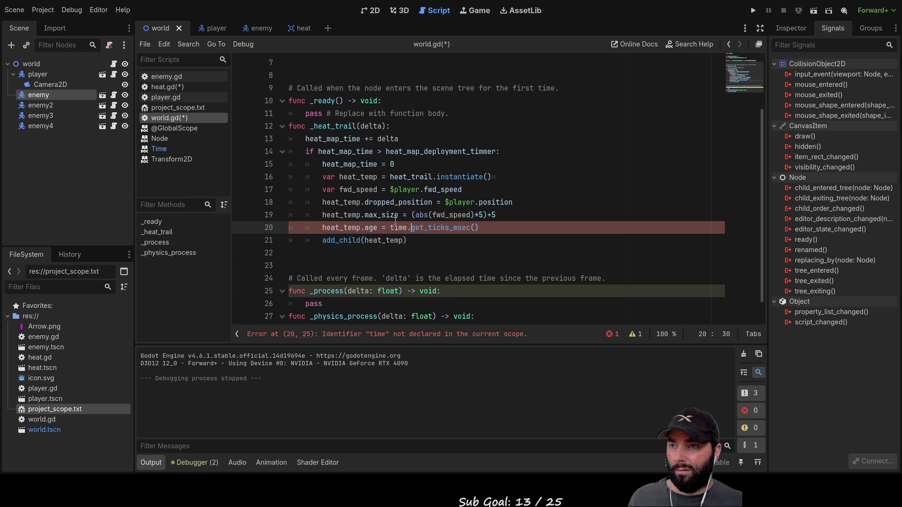
{"action": "key", "text": "Delete"}
{"action": "type", "text": "T"}
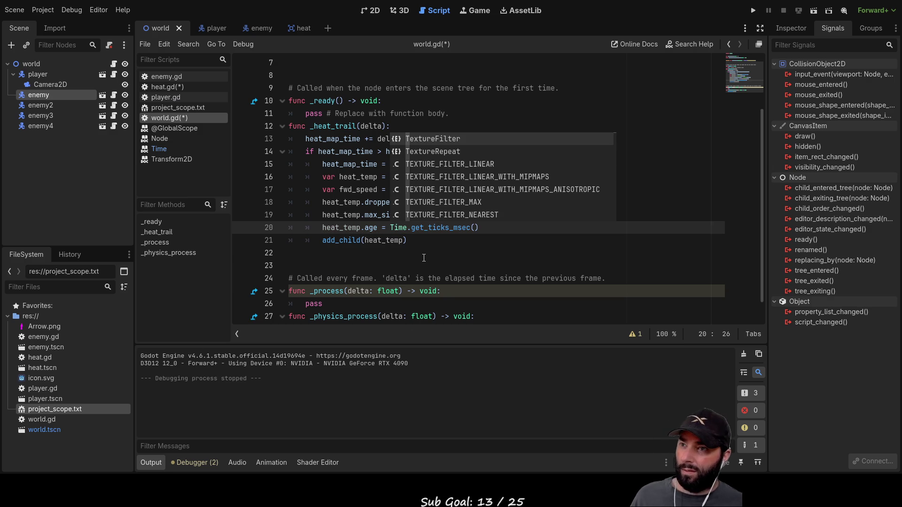
{"action": "left_click", "coordinate": [342, 254]}
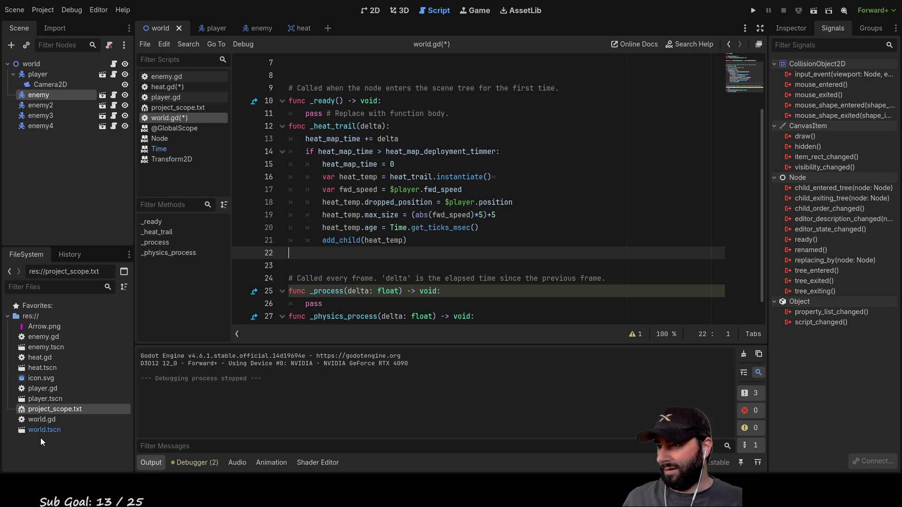
Open project_scope.txt and read through its game aims and planned features sections
{"action": "double_click", "coordinate": [51, 411]}
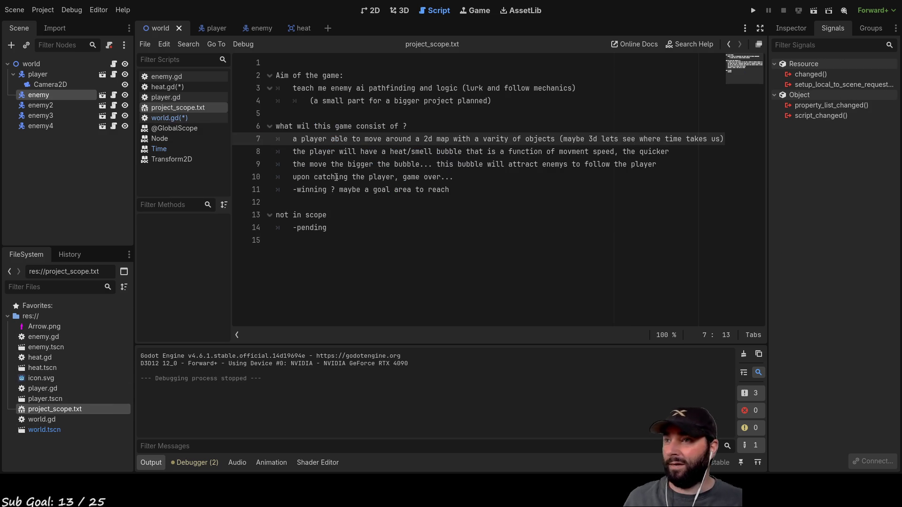
{"action": "mouse_move", "coordinate": [294, 83]}
{"action": "left_mouse_down"}
{"action": "mouse_move", "coordinate": [576, 89]}
{"action": "mouse_move", "coordinate": [474, 102]}
{"action": "mouse_move", "coordinate": [509, 88]}
{"action": "mouse_move", "coordinate": [583, 91]}
{"action": "left_mouse_up"}
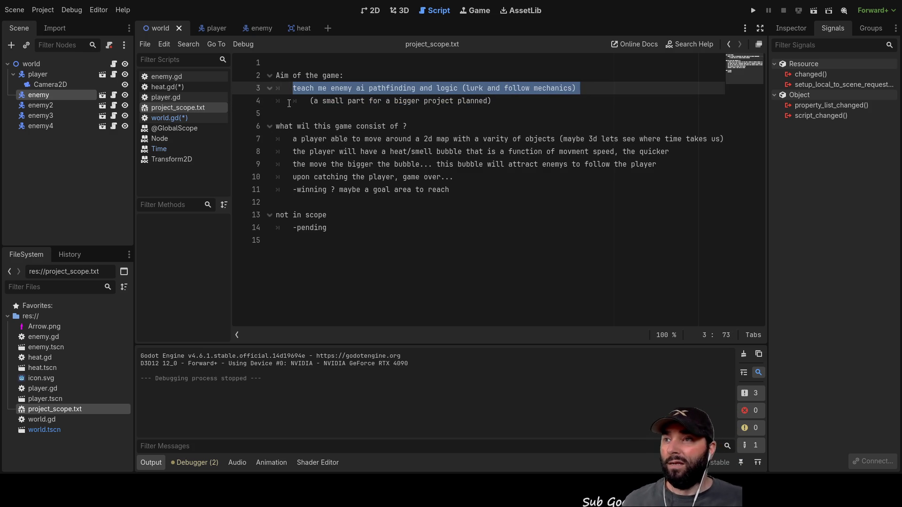
{"action": "left_click_drag", "start_coordinate": [495, 102], "coordinate": [306, 100]}
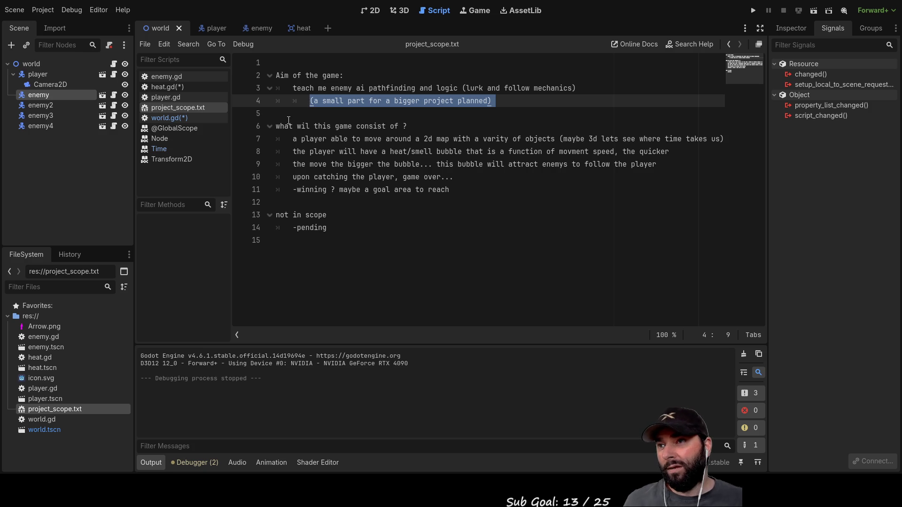
{"action": "mouse_move", "coordinate": [295, 138]}
{"action": "left_mouse_down"}
{"action": "mouse_move", "coordinate": [497, 149]}
{"action": "mouse_move", "coordinate": [566, 143]}
{"action": "mouse_move", "coordinate": [310, 140]}
{"action": "mouse_move", "coordinate": [326, 142]}
{"action": "left_mouse_up"}
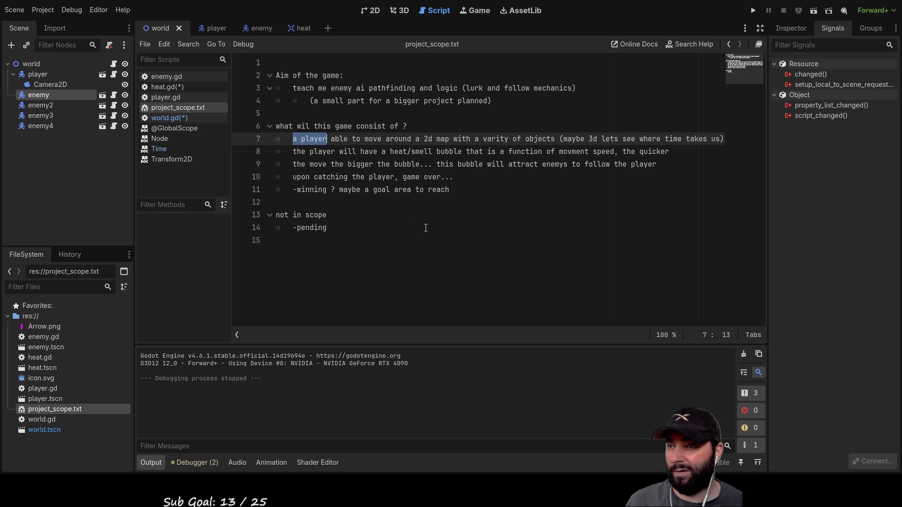
{"action": "left_click", "coordinate": [333, 229]}
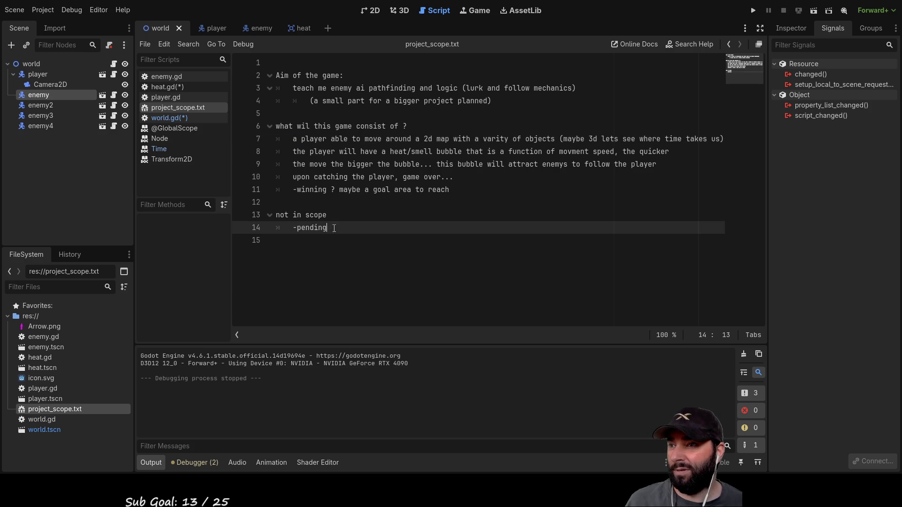
{"action": "left_click", "coordinate": [315, 245]}
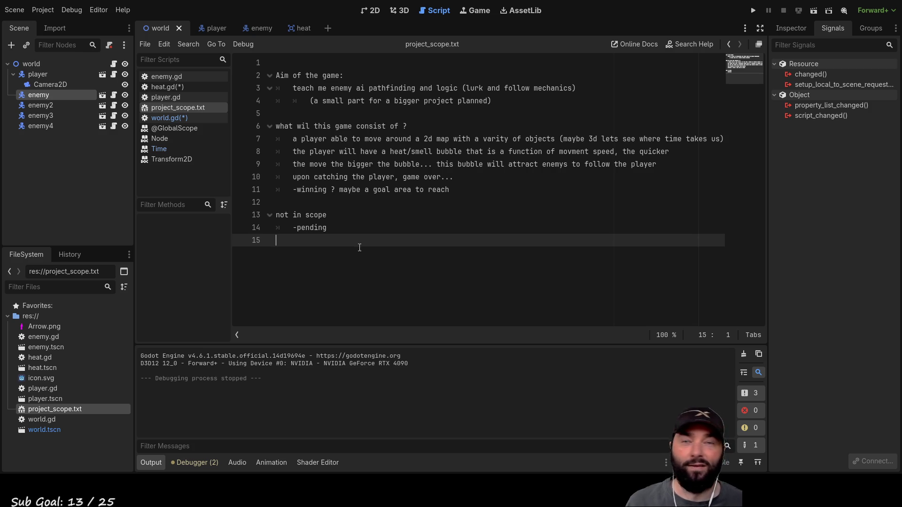
{"action": "mouse_move", "coordinate": [449, 187]}
{"action": "left_mouse_down"}
{"action": "mouse_move", "coordinate": [275, 101]}
{"action": "mouse_move", "coordinate": [274, 135]}
{"action": "left_mouse_up"}
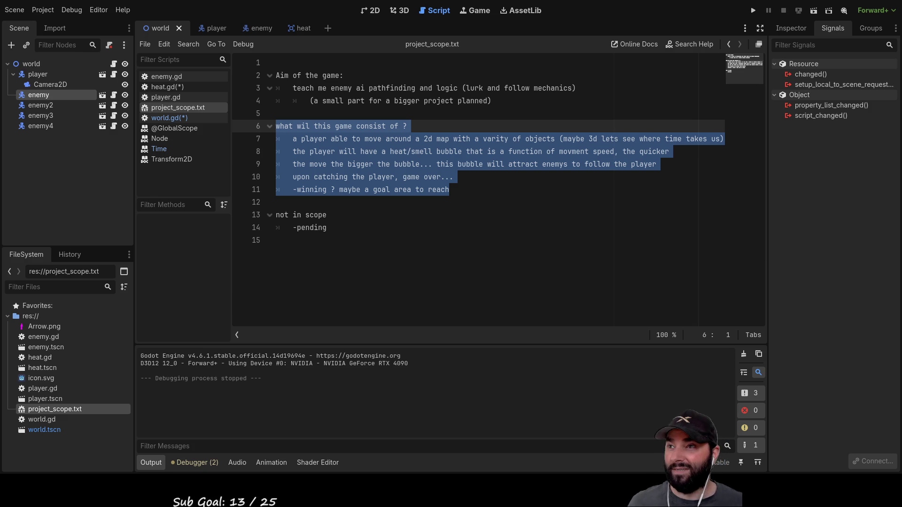
{"action": "left_click", "coordinate": [303, 66]}
Insert a 'Game design document' title as the new first line of project_scope.txt
{"action": "key", "text": "Return"}
{"action": "key", "text": "Return"}
{"action": "key", "text": "Up"}
{"action": "key", "text": "Up"}
{"action": "type", "text": "game design docume"}
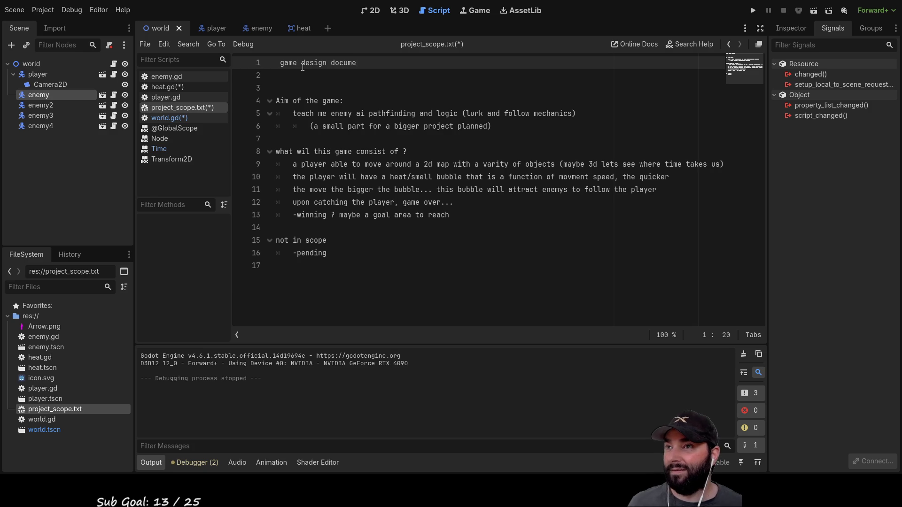
{"action": "type", "text": "nt"}
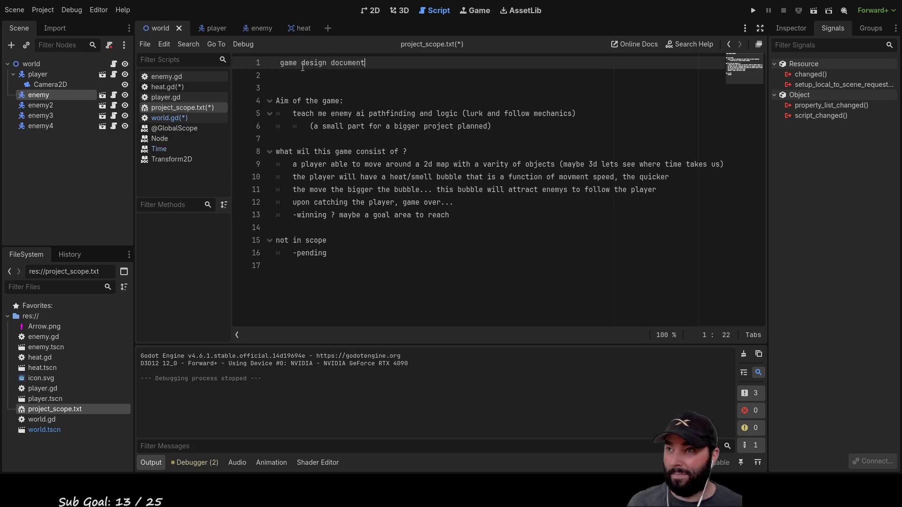
{"action": "left_click", "coordinate": [302, 67]}
{"action": "key", "text": "Home"}
{"action": "key", "text": "Delete"}
{"action": "type", "text": "G"}
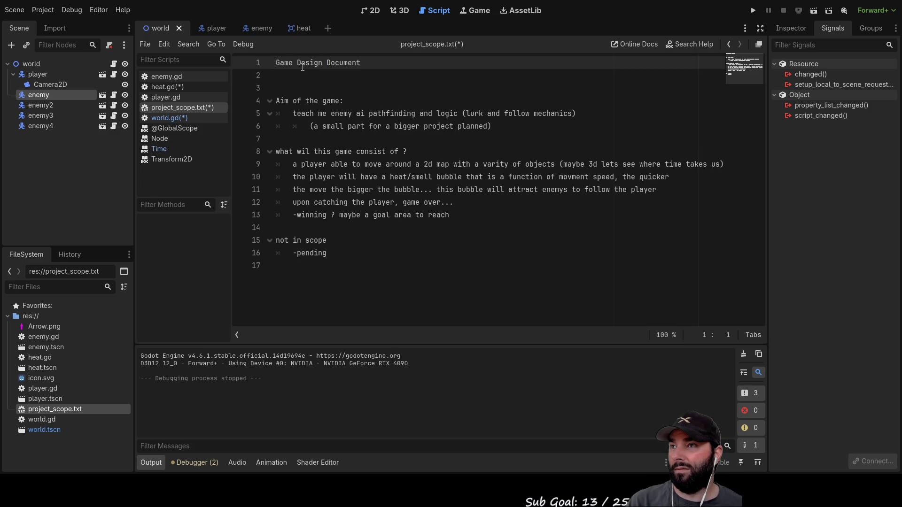
Wrap the title in dashes, add a blank line below it, and save project_scope.txt
{"action": "key", "text": "alt+Down"}
{"action": "key", "text": "Down"}
{"action": "key", "text": "Up"}
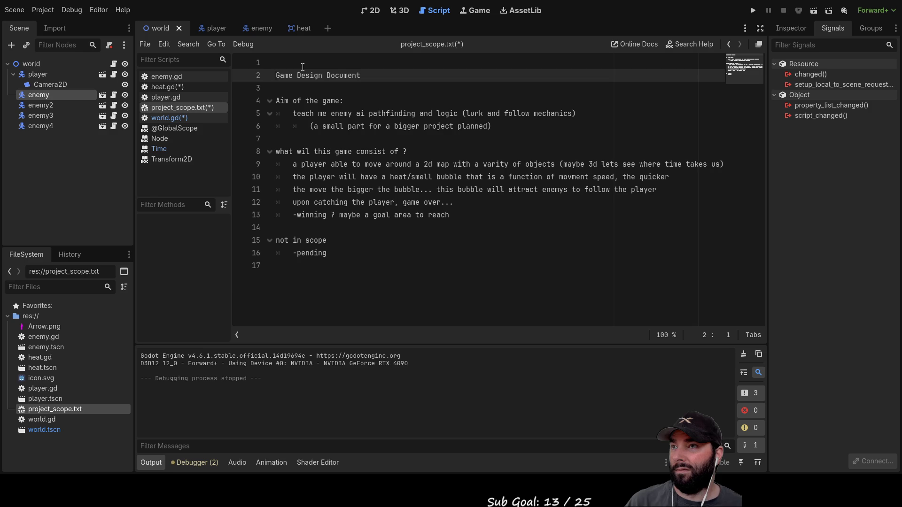
{"action": "type", "text": "-"}
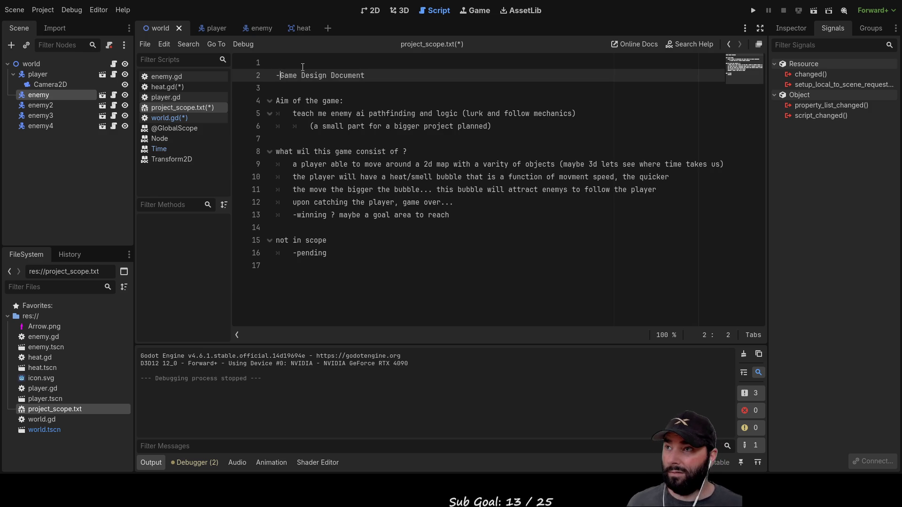
{"action": "key", "text": "End"}
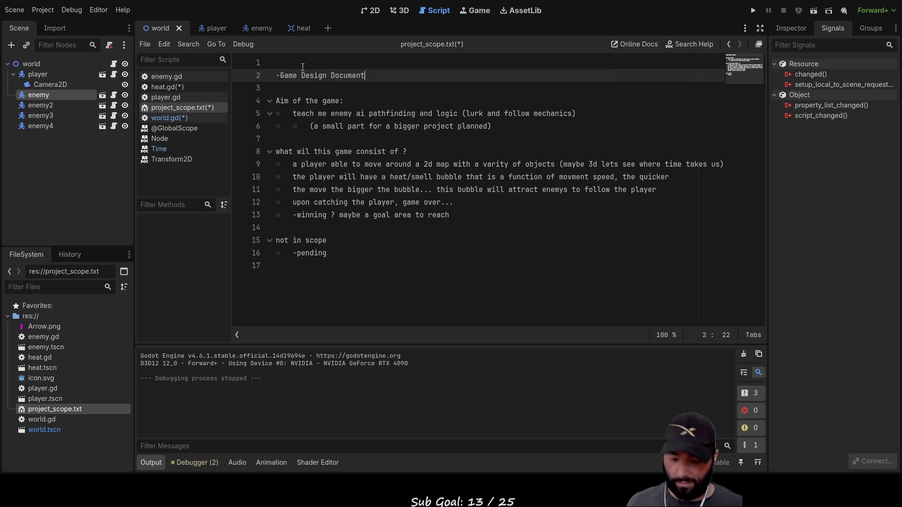
{"action": "type", "text": "-"}
{"action": "key", "text": "ctrl+s"}
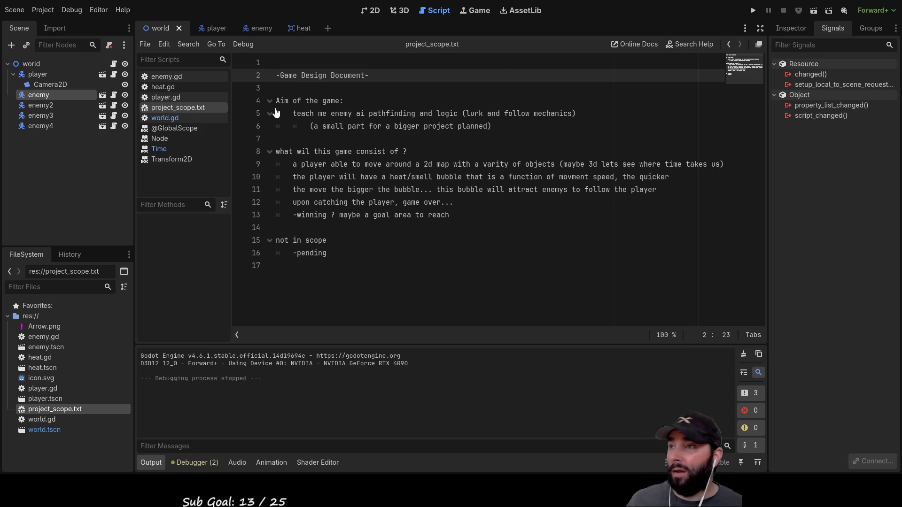
{"action": "left_click", "coordinate": [261, 28]}
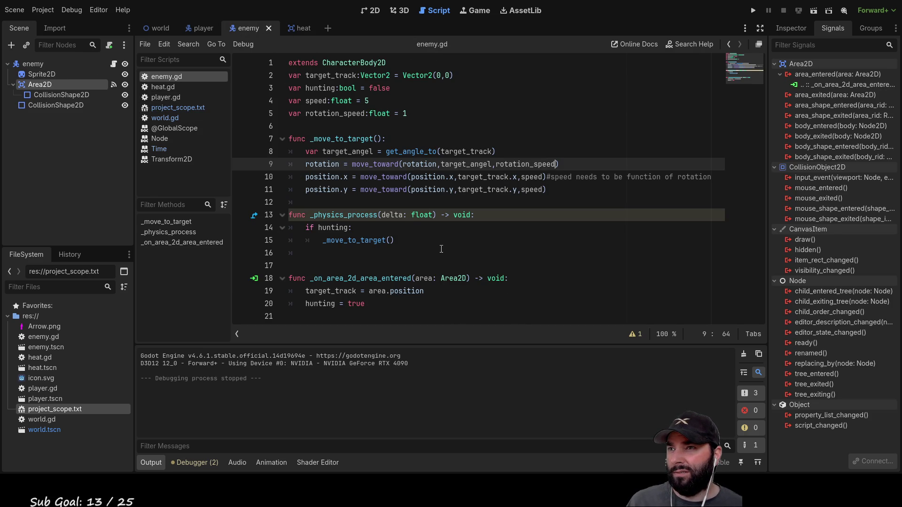
Open blank lines in _on_area_2d_area_entered above target_track and hunting = true
{"action": "double_click", "coordinate": [421, 278]}
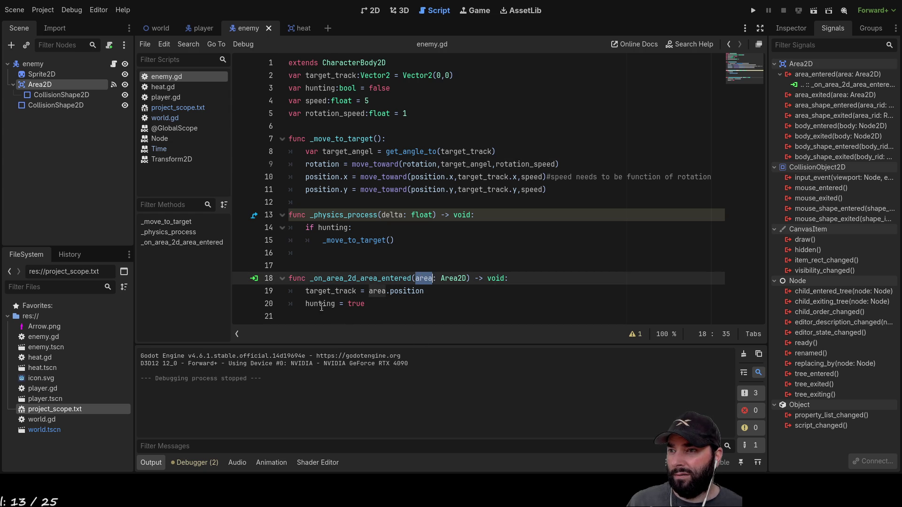
{"action": "left_click", "coordinate": [307, 304]}
{"action": "key", "text": "Return"}
{"action": "key", "text": "Up"}
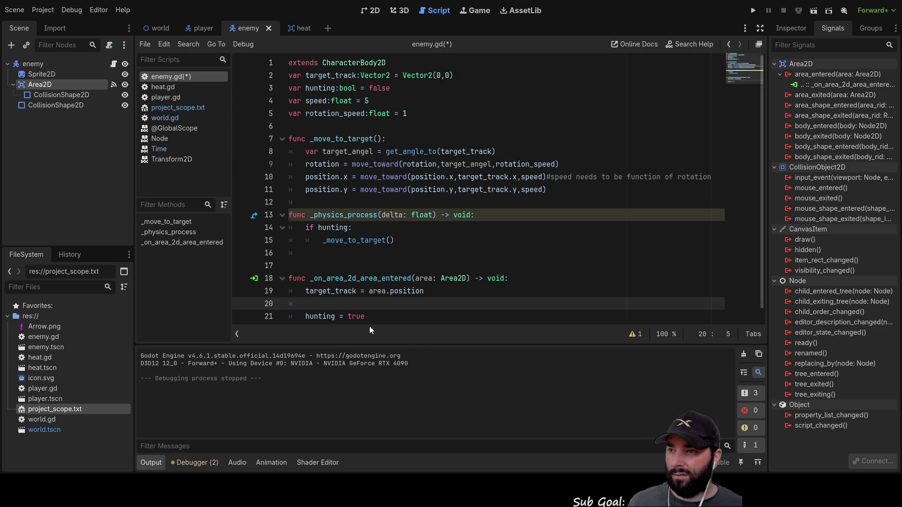
{"action": "key", "text": "Up"}
{"action": "key", "text": "Return"}
{"action": "key", "text": "Up"}
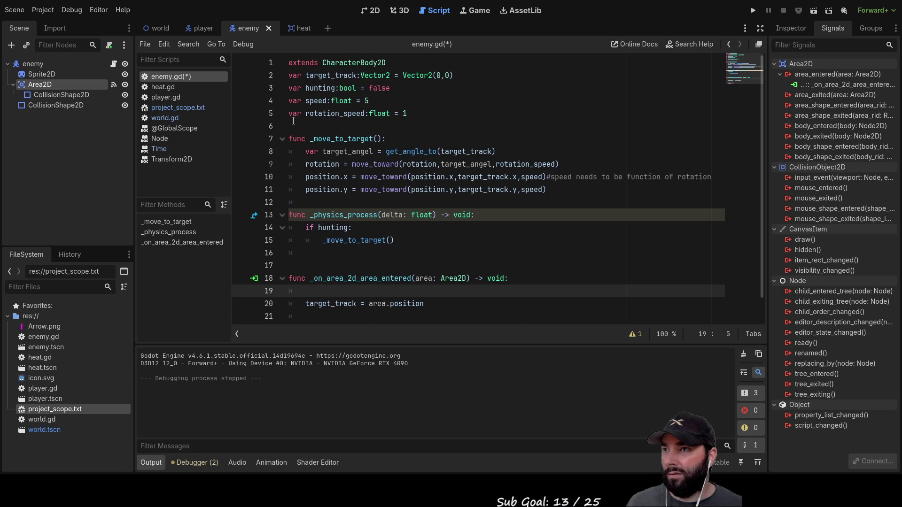
Declare 'var tracked_area_age:float = 0' on line 6 of enemy.gd
{"action": "left_click", "coordinate": [320, 126]}
{"action": "key", "text": "Return"}
{"action": "key", "text": "Up"}
{"action": "type", "text": "var tracked"}
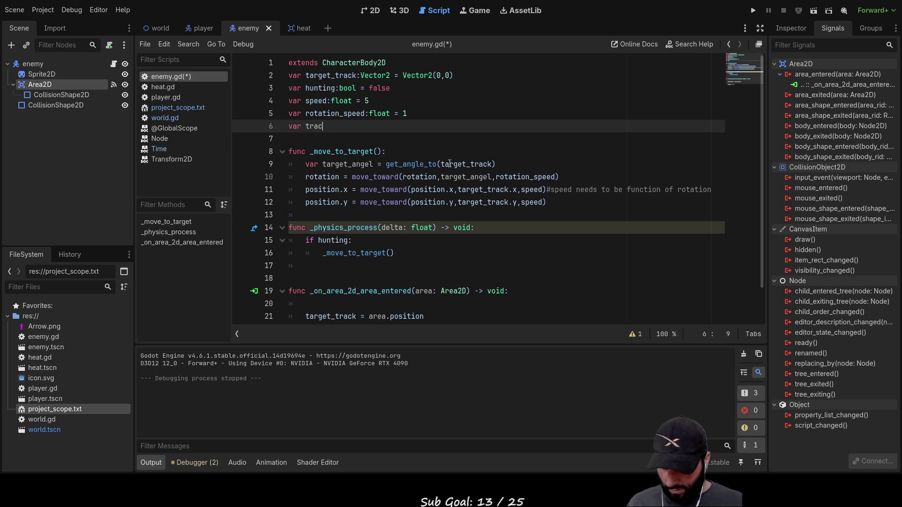
{"action": "type", "text": "_area"}
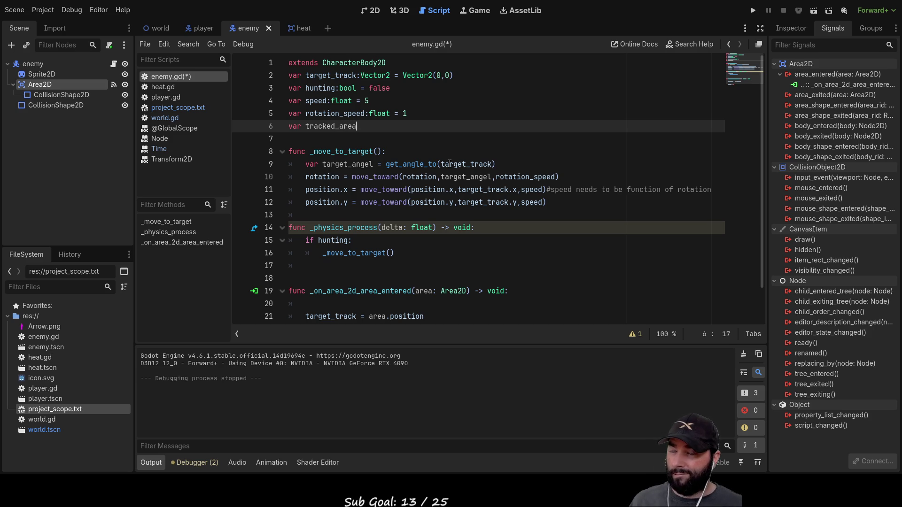
{"action": "type", "text": "_a"}
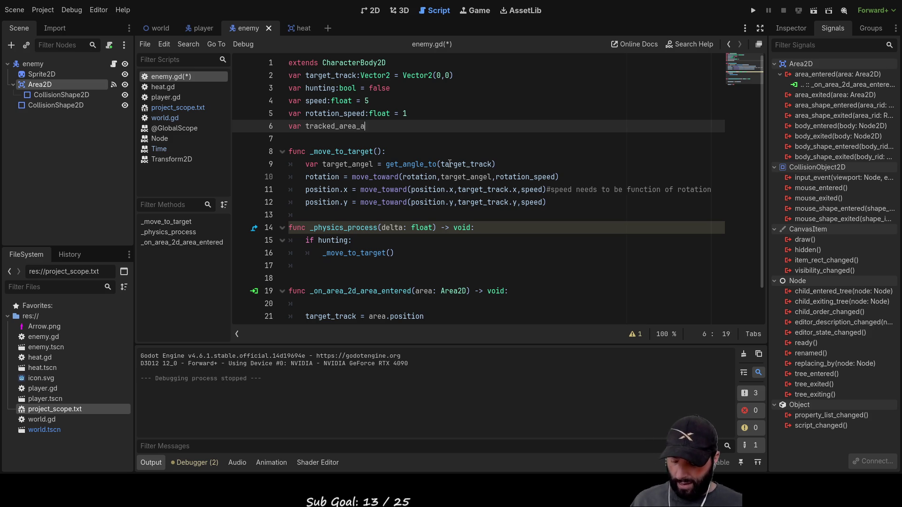
{"action": "type", "text": "ge:fl"}
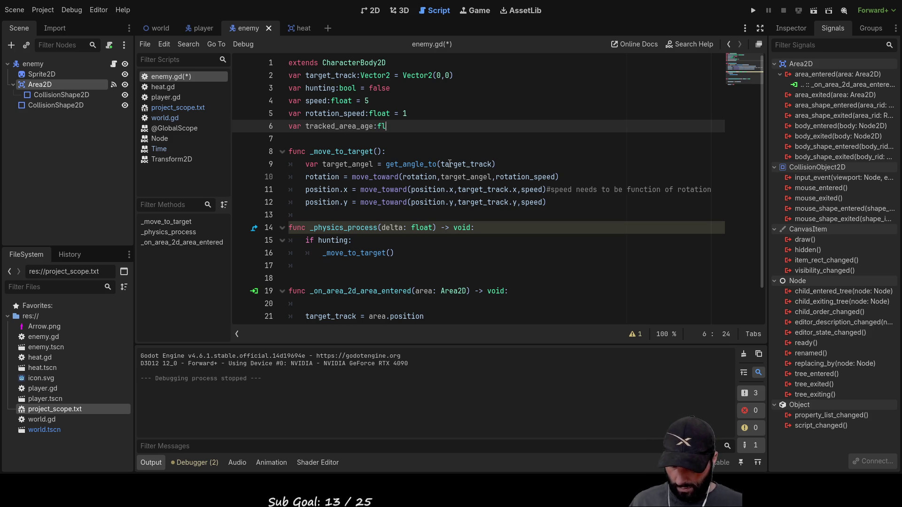
{"action": "type", "text": "oat = 0"}
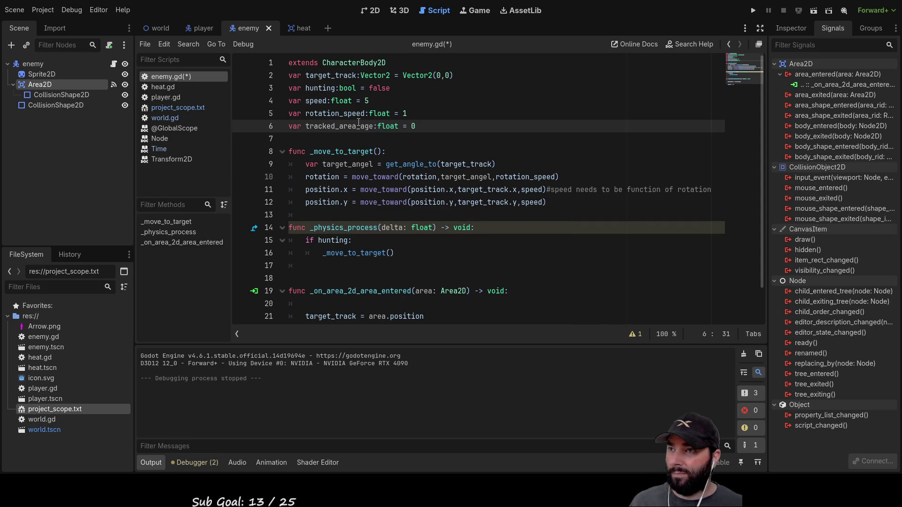
Add 'tracked_area_age = area' on line 22 inside the area-entered handler
{"action": "double_click", "coordinate": [338, 126]}
{"action": "key", "text": "ctrl+c"}
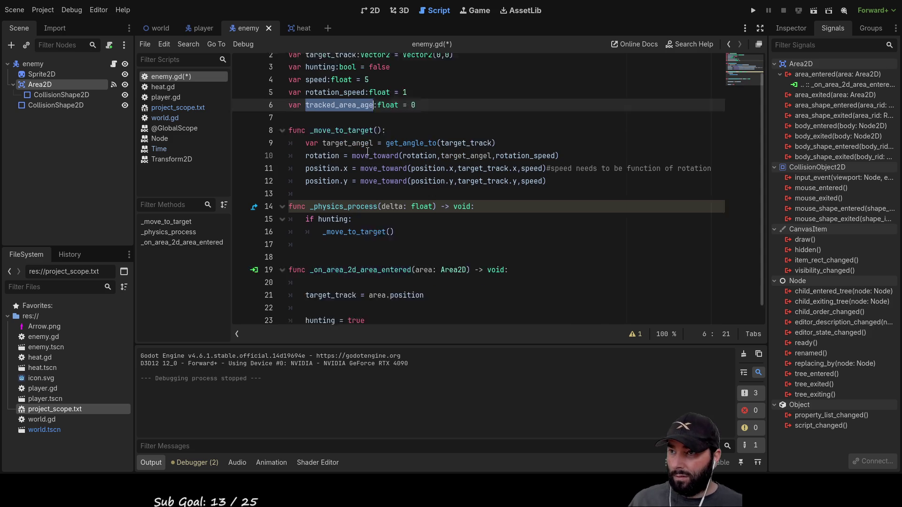
{"action": "scroll", "coordinate": [366, 226], "scroll_direction": "down", "scroll_amount": 1}
{"action": "left_click", "coordinate": [359, 294]}
{"action": "key", "text": "ctrl+v"}
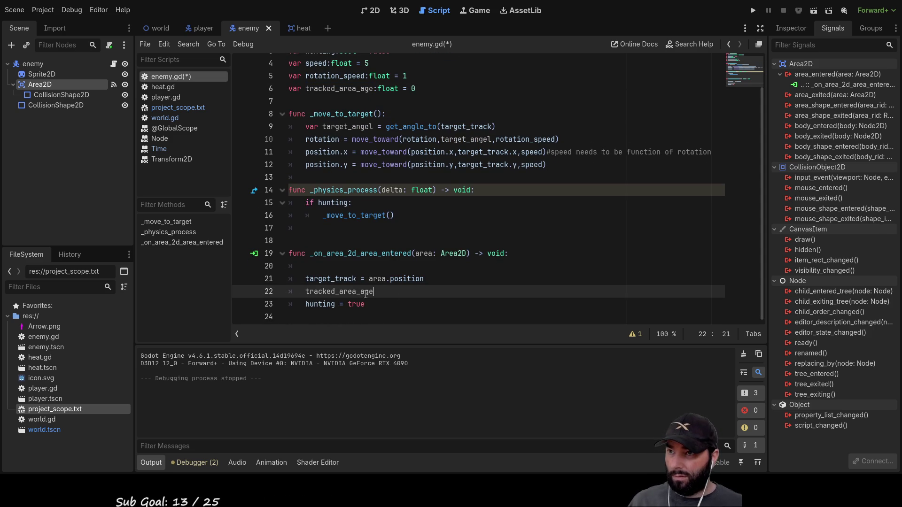
{"action": "type", "text": "="}
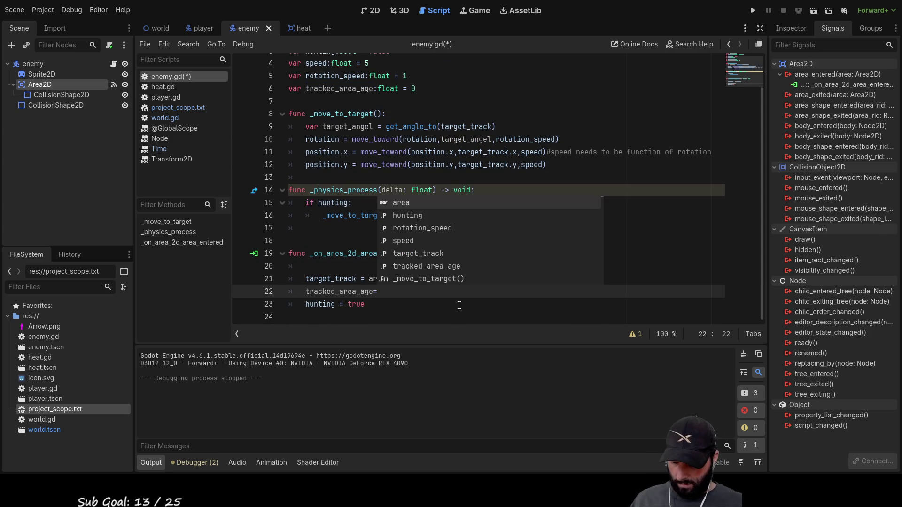
{"action": "type", "text": "area"}
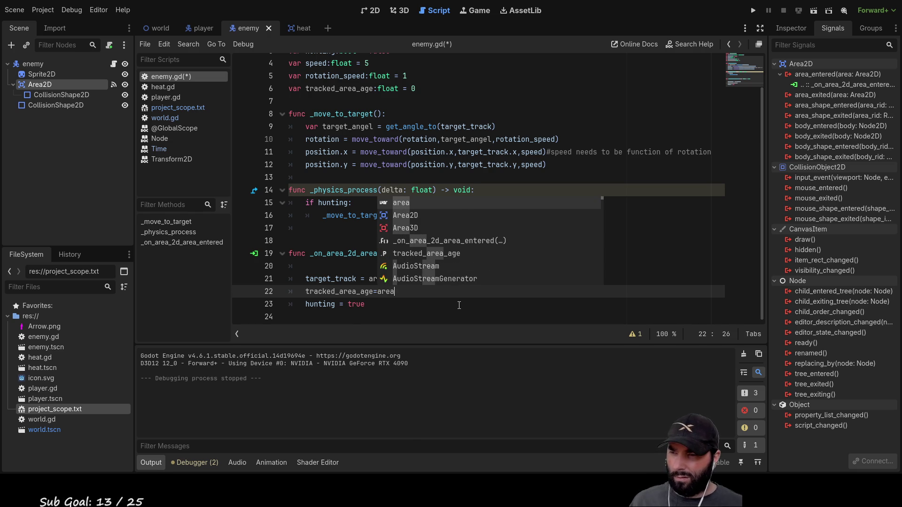
{"action": "scroll", "coordinate": [347, 254], "scroll_direction": "up", "scroll_amount": 1}
{"action": "key", "text": "Escape"}
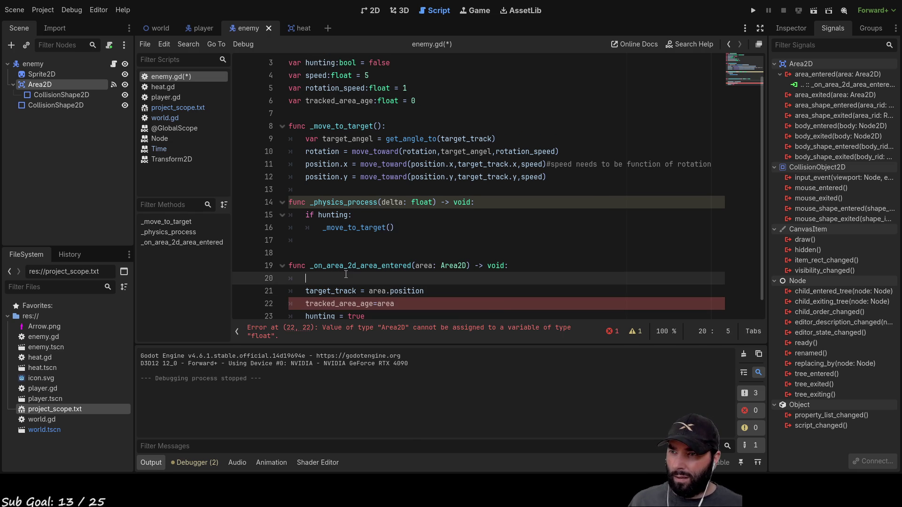
{"action": "left_click", "coordinate": [517, 266]}
{"action": "key", "text": "Down"}
{"action": "key", "text": "Down"}
{"action": "key", "text": "Down"}
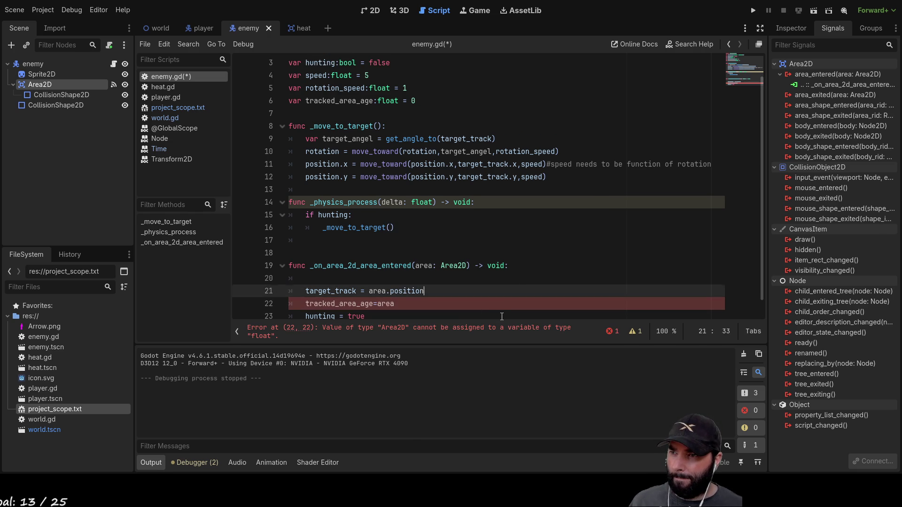
{"action": "key", "text": "Left"}
{"action": "key", "text": "Left"}
{"action": "key", "text": "shift+End"}
{"action": "type", "text": "= area"}
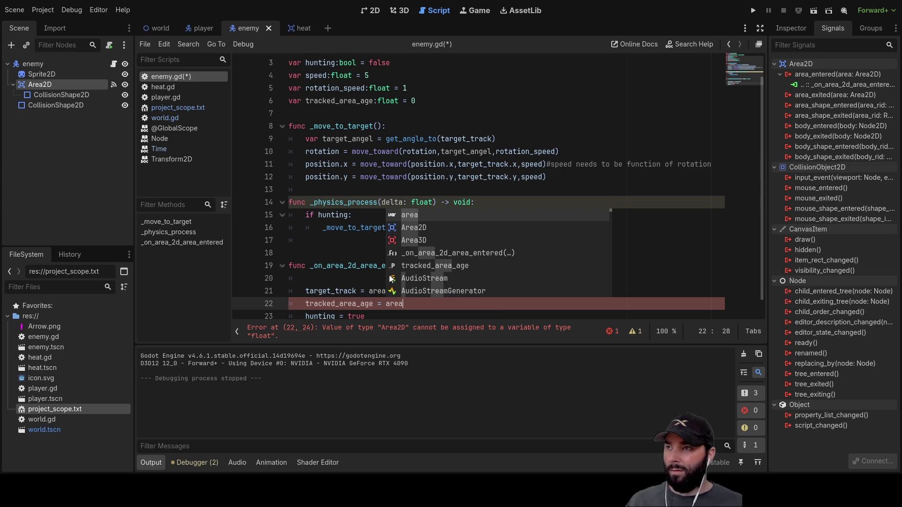
Check heat.gd's age variable, then change line 22 to 'tracked_area_age = area.age'
{"action": "left_click", "coordinate": [308, 24]}
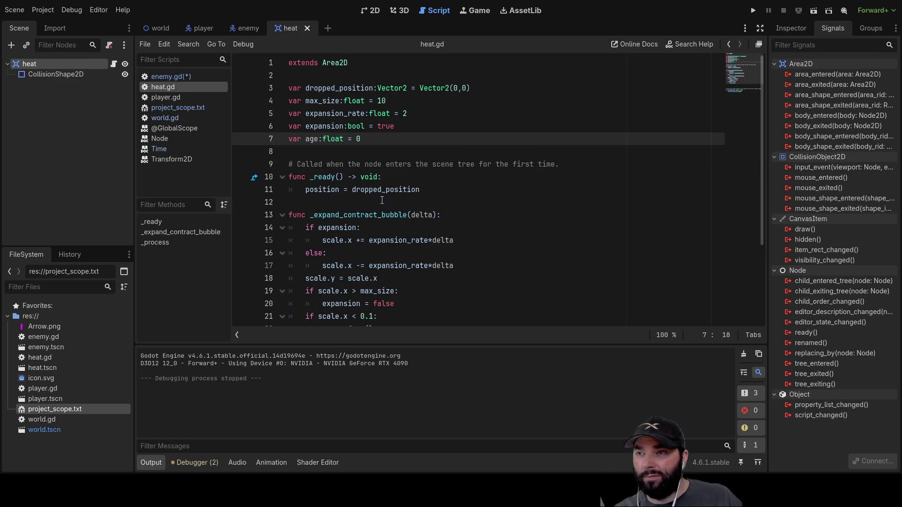
{"action": "double_click", "coordinate": [312, 139]}
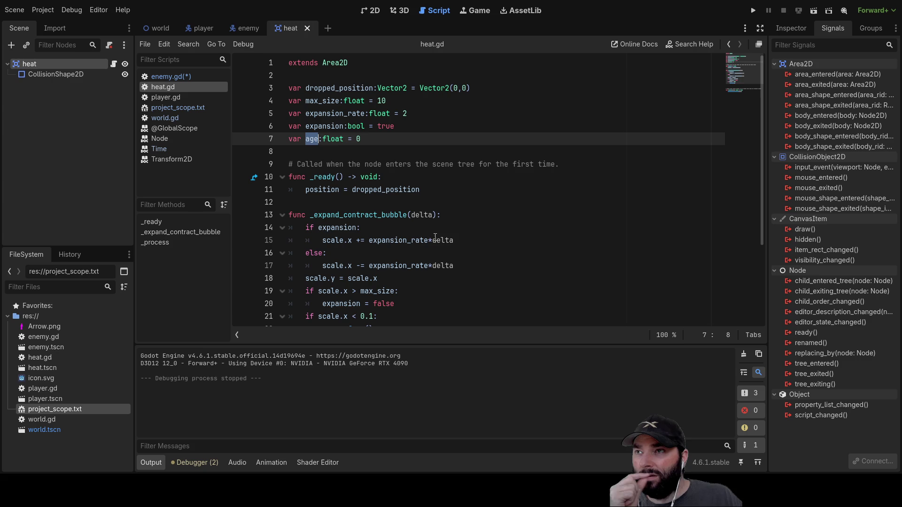
{"action": "double_click", "coordinate": [339, 63]}
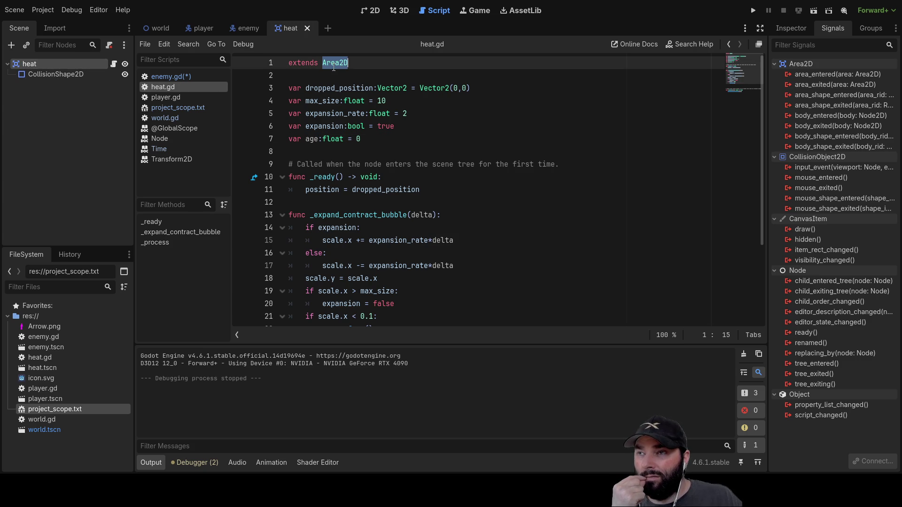
{"action": "double_click", "coordinate": [311, 139]}
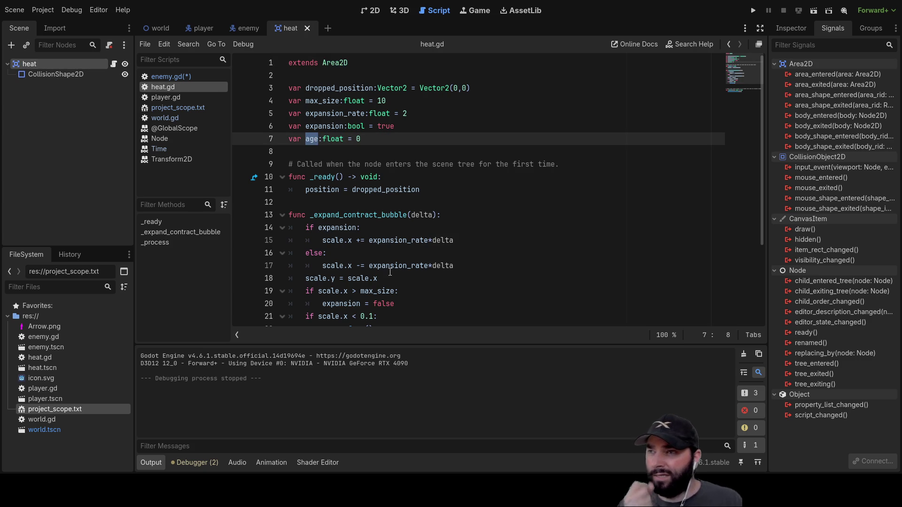
{"action": "left_click", "coordinate": [241, 31]}
{"action": "left_click", "coordinate": [415, 305]}
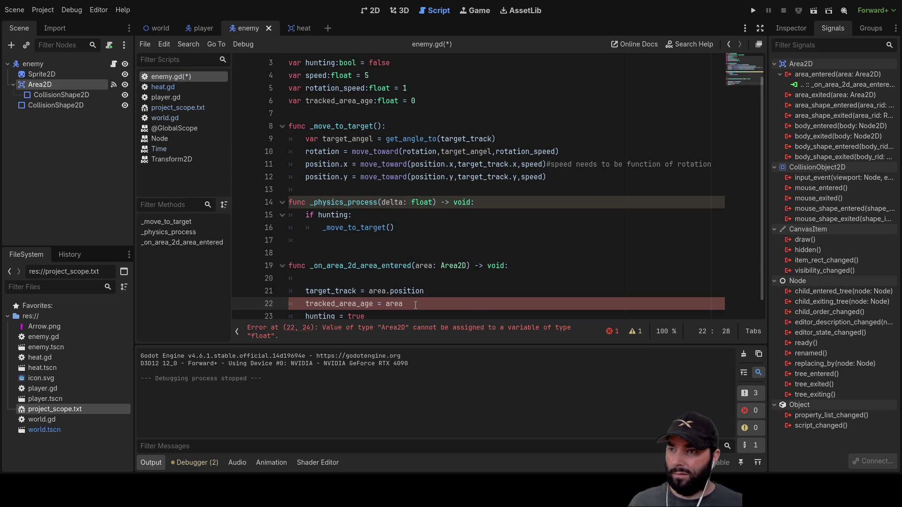
{"action": "type", "text": ".age"}
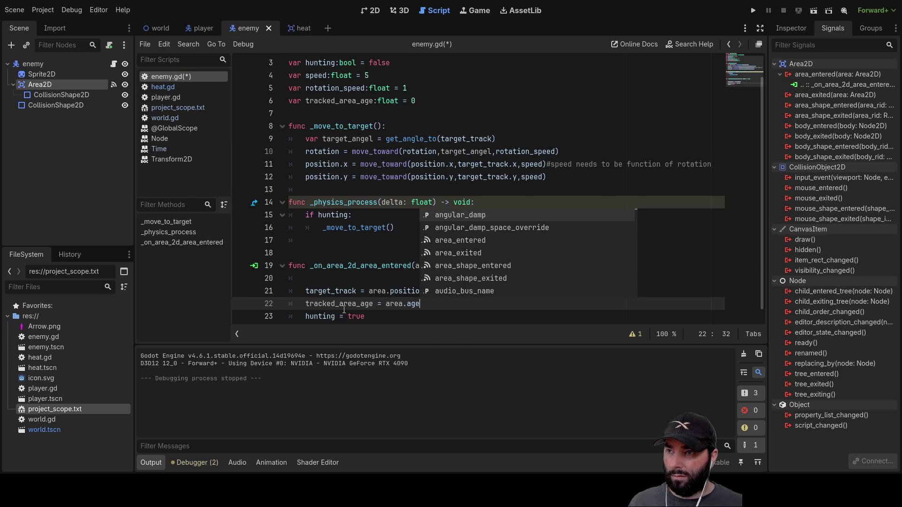
{"action": "scroll", "coordinate": [343, 310], "scroll_direction": "down", "scroll_amount": 1}
Add 'print(tracked_area_age)' next to the assignment and run the project
{"action": "left_click", "coordinate": [307, 305]}
{"action": "key", "text": "Return"}
{"action": "key", "text": "Up"}
{"action": "type", "text": "print"}
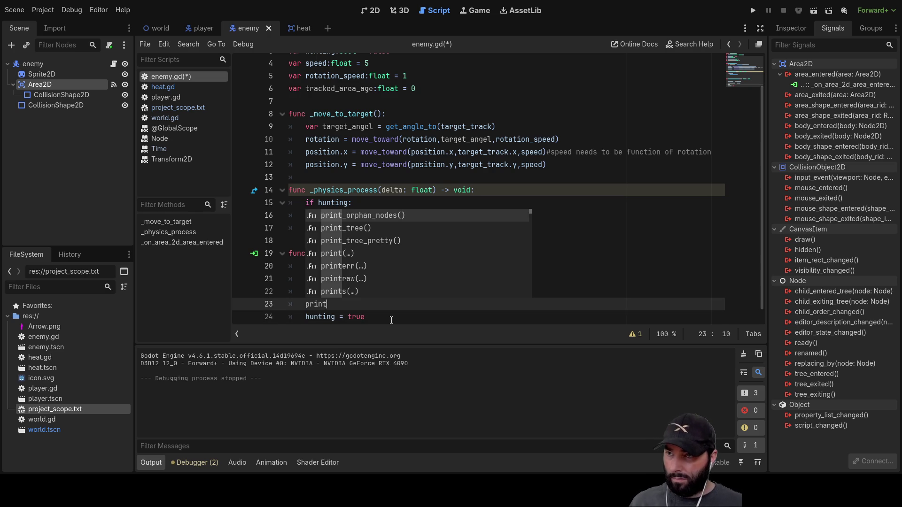
{"action": "type", "text": "()"}
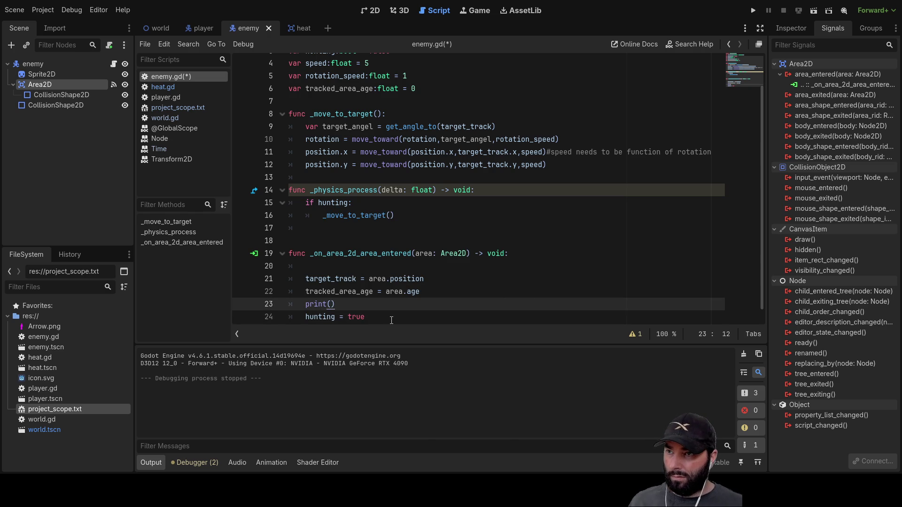
{"action": "double_click", "coordinate": [347, 292]}
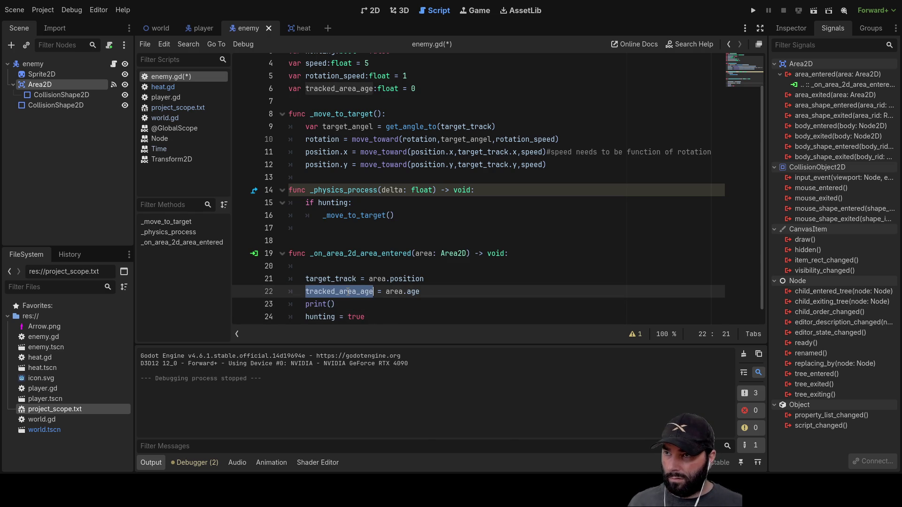
{"action": "key", "text": "ctrl+c"}
{"action": "left_click", "coordinate": [330, 304]}
{"action": "key", "text": "ctrl+v"}
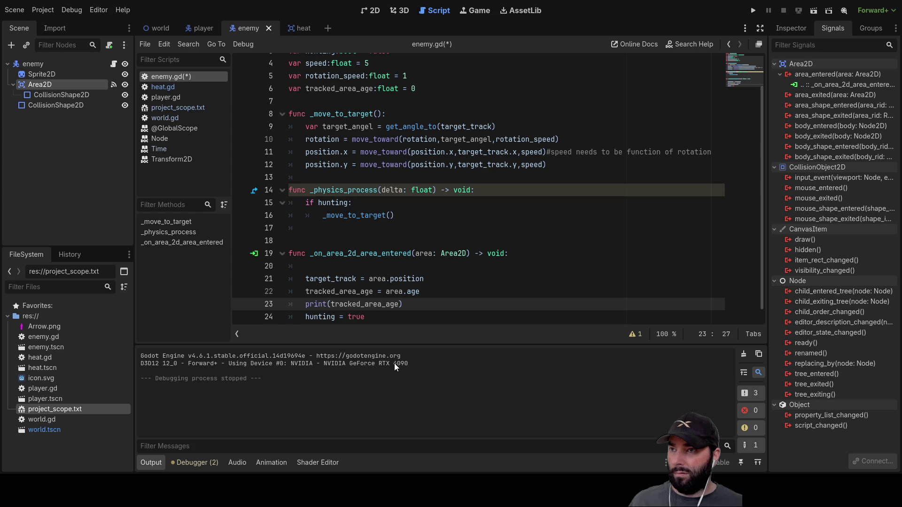
{"action": "left_click", "coordinate": [755, 10]}
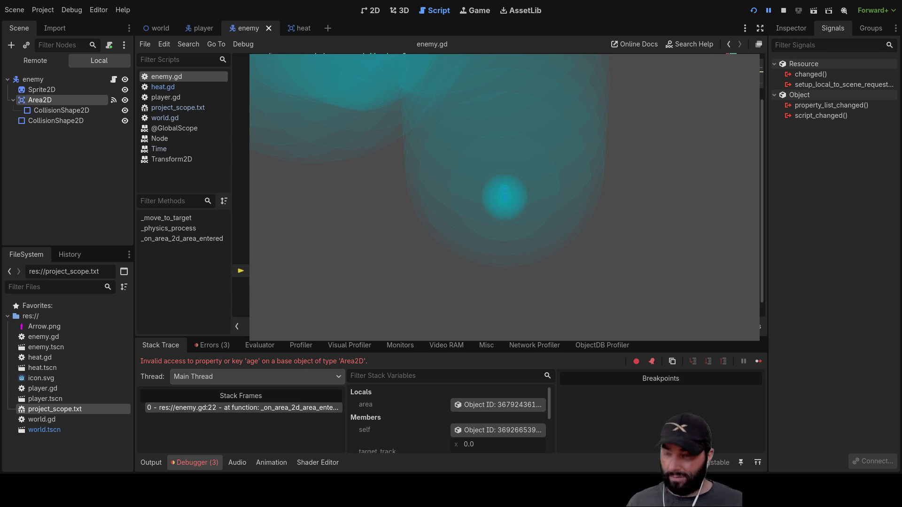
{"action": "key", "text": "BackSpace"}
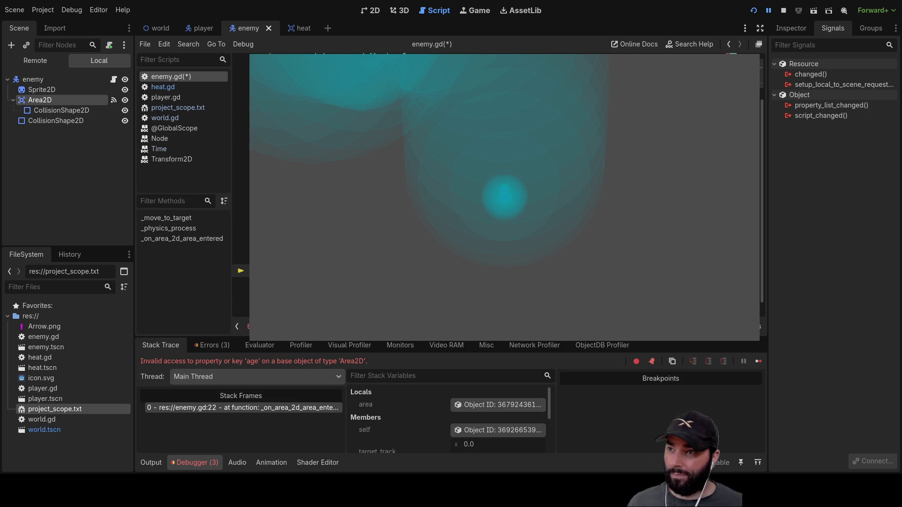
{"action": "key", "text": "BackSpace"}
{"action": "key", "text": "BackSpace"}
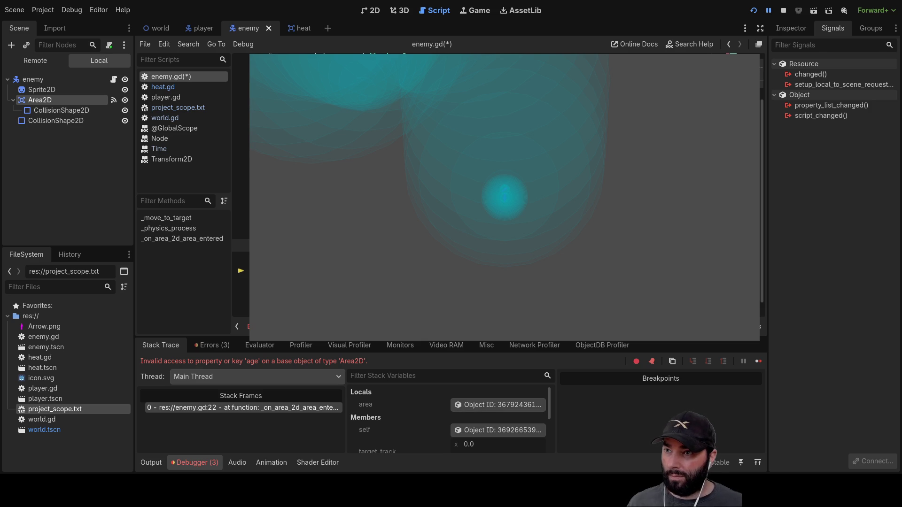
{"action": "key", "text": "Return"}
{"action": "key", "text": "Return"}
{"action": "key", "text": "Return"}
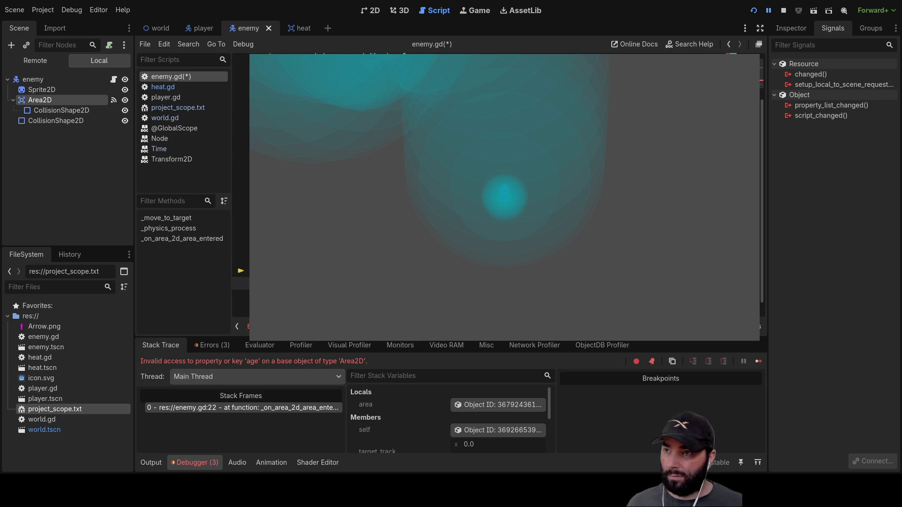
{"action": "key", "text": "Up"}
{"action": "key", "text": "Up"}
{"action": "key", "text": "Up"}
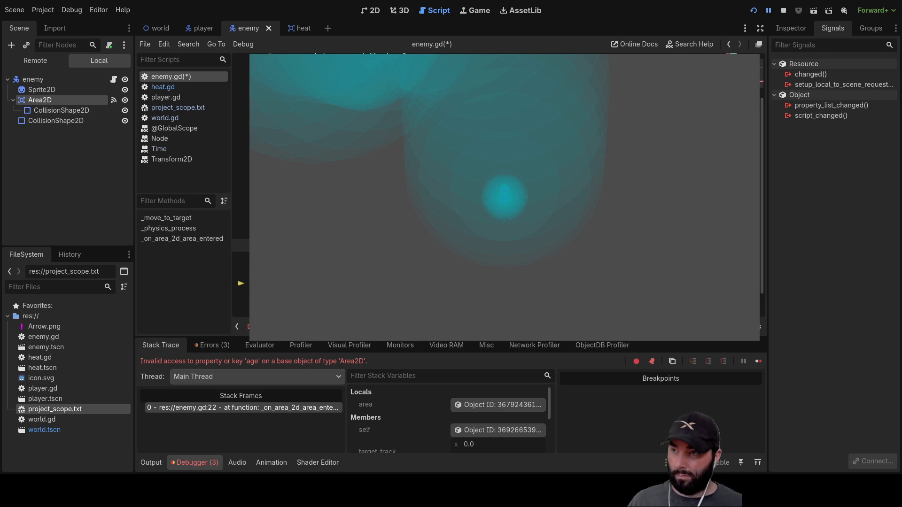
{"action": "key", "text": "Down"}
{"action": "key", "text": "Down"}
{"action": "key", "text": "Up"}
{"action": "key", "text": "Down"}
{"action": "key", "text": "Down"}
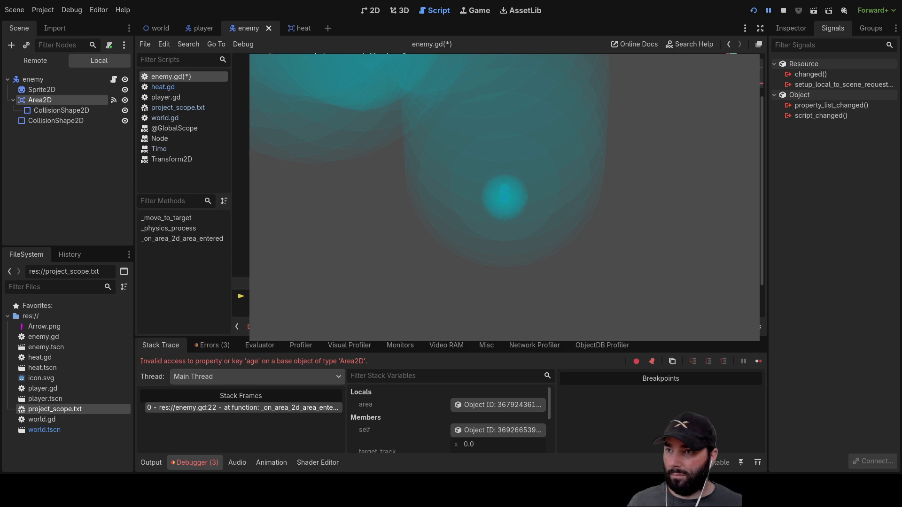
{"action": "key", "text": "Up"}
{"action": "key", "text": "Up"}
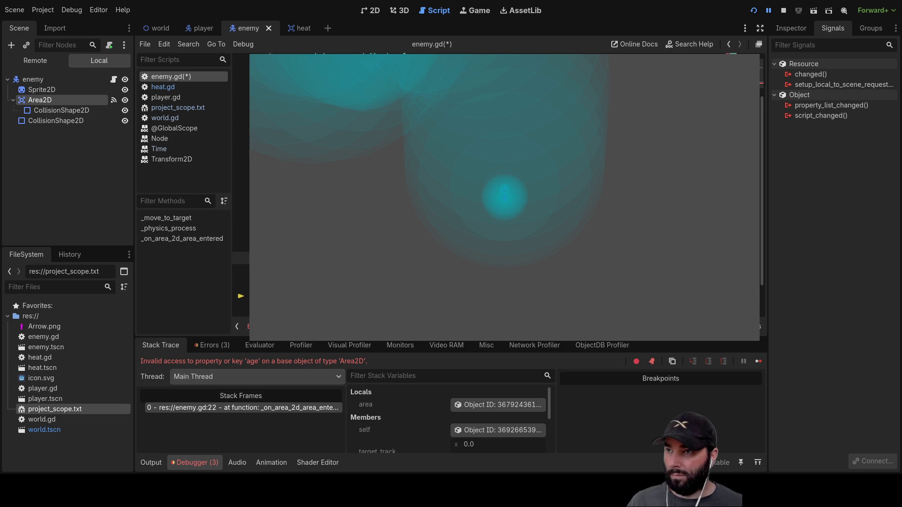
{"action": "key", "text": "Down"}
{"action": "key", "text": "Down"}
{"action": "key", "text": "Down"}
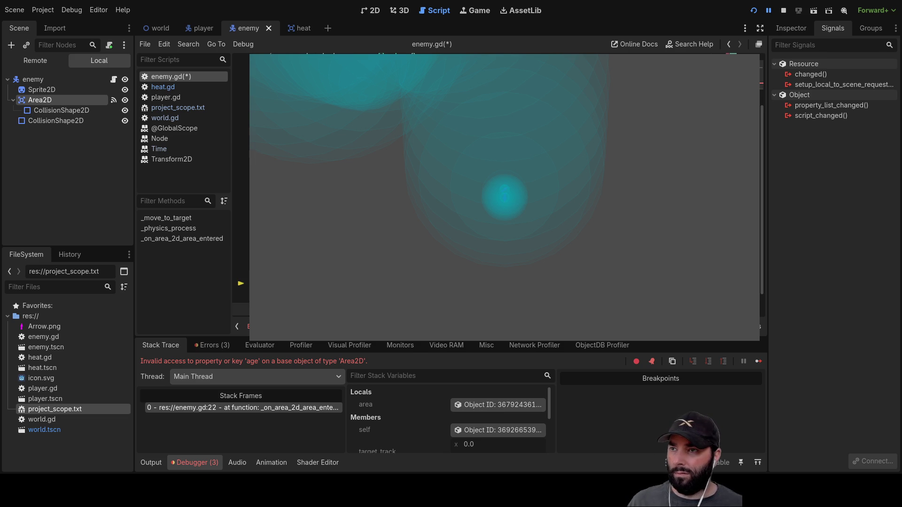
{"action": "key", "text": "Up"}
{"action": "key", "text": "Up"}
{"action": "key", "text": "Up"}
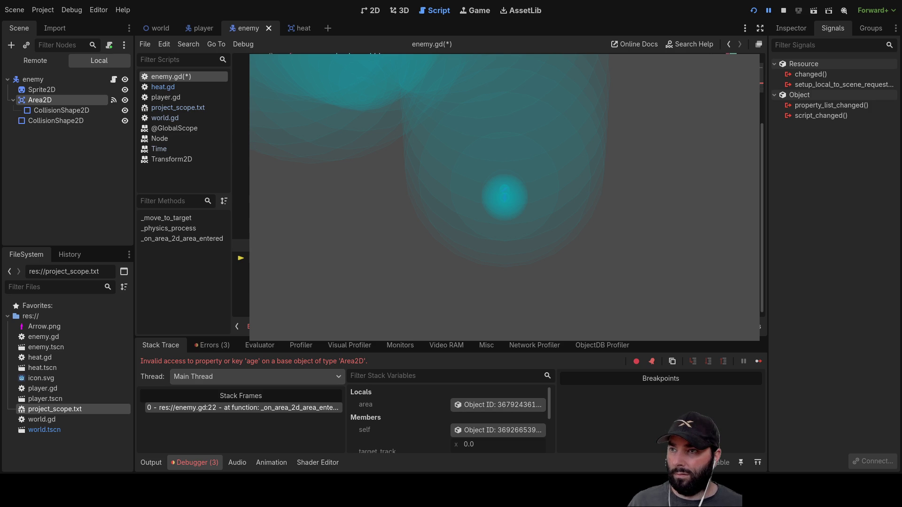
{"action": "key", "text": "Up"}
{"action": "key", "text": "Up"}
{"action": "key", "text": "Up"}
{"action": "key", "text": "Down"}
{"action": "key", "text": "Down"}
{"action": "key", "text": "Up"}
{"action": "key", "text": "Up"}
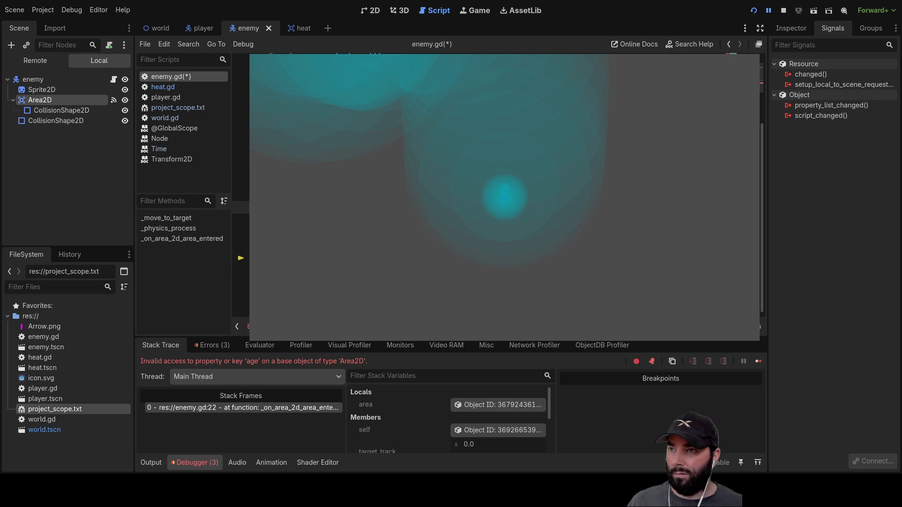
{"action": "key", "text": "Down"}
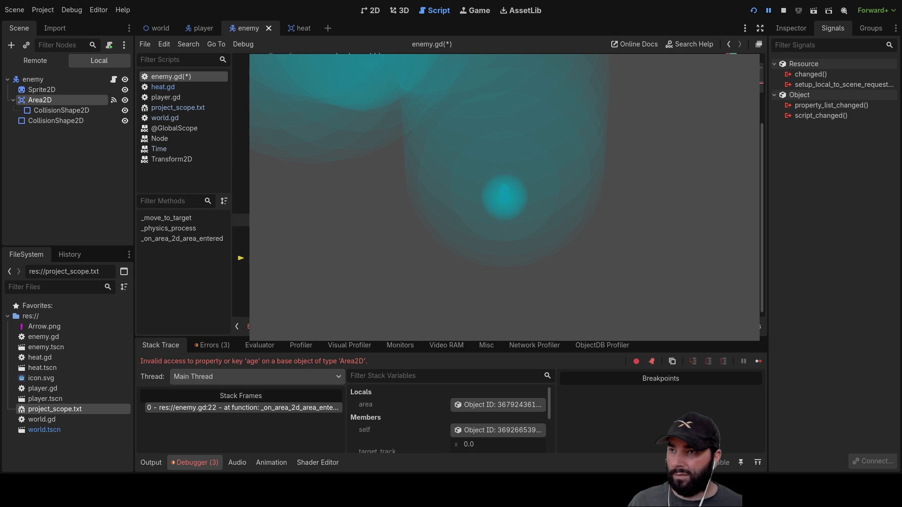
{"action": "key", "text": "Up"}
{"action": "key", "text": "Down"}
{"action": "key", "text": "Down"}
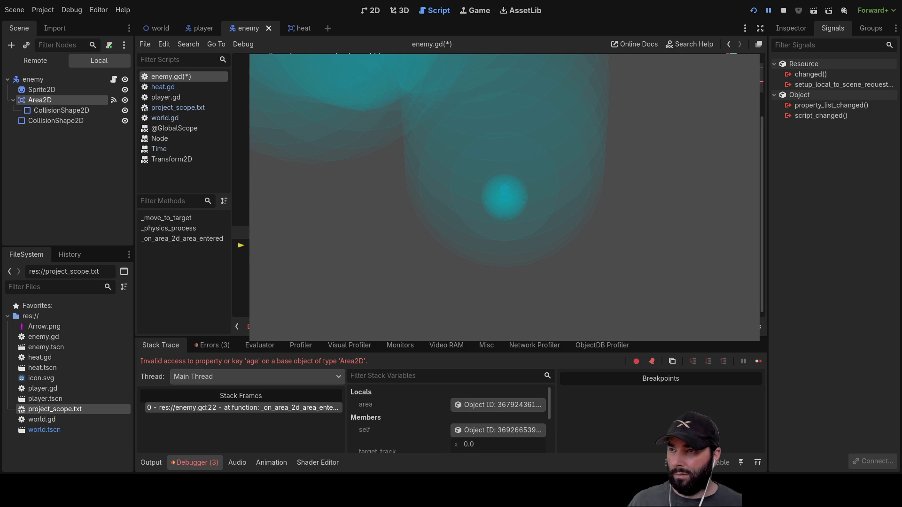
{"action": "key", "text": "Down"}
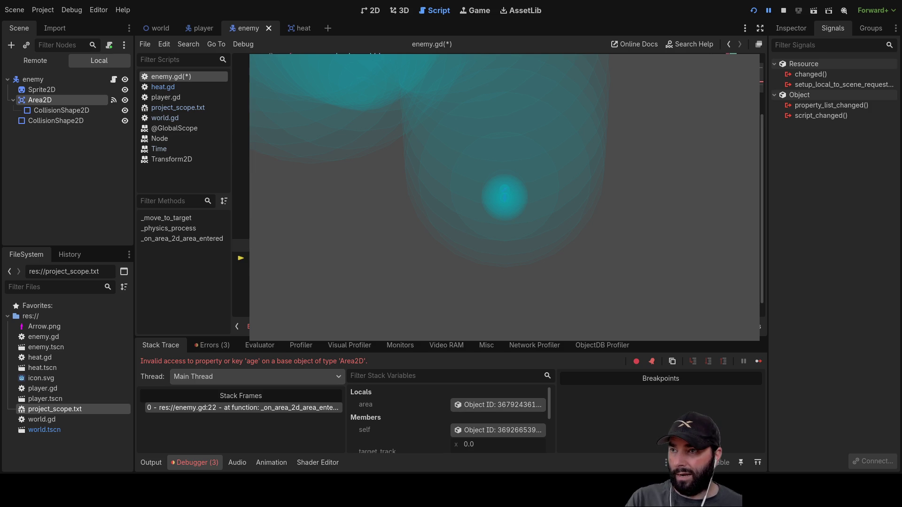
{"action": "key", "text": "Down"}
{"action": "key", "text": "Down"}
{"action": "key", "text": "Down"}
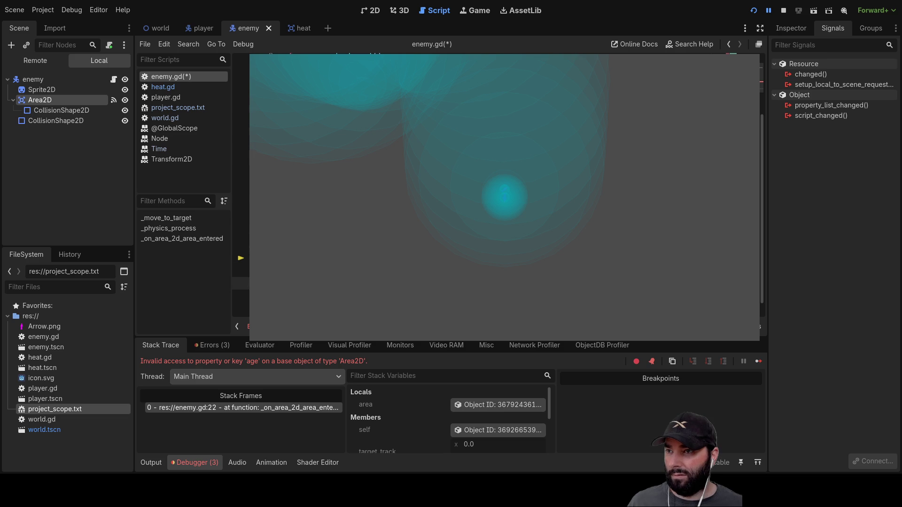
{"action": "key", "text": "Up"}
{"action": "key", "text": "Up"}
{"action": "key", "text": "Up"}
{"action": "key", "text": "Down"}
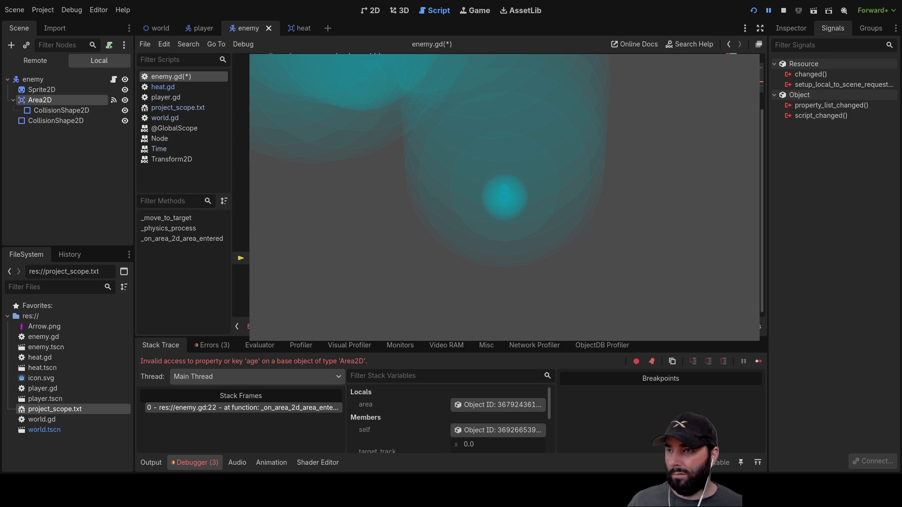
{"action": "key", "text": "Down"}
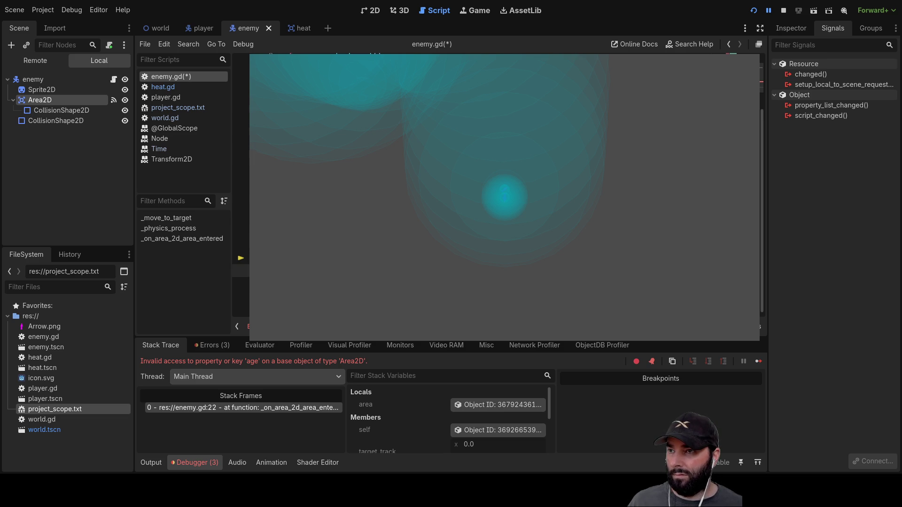
{"action": "key", "text": "Up"}
{"action": "key", "text": "Up"}
{"action": "key", "text": "Up"}
{"action": "key", "text": "Up"}
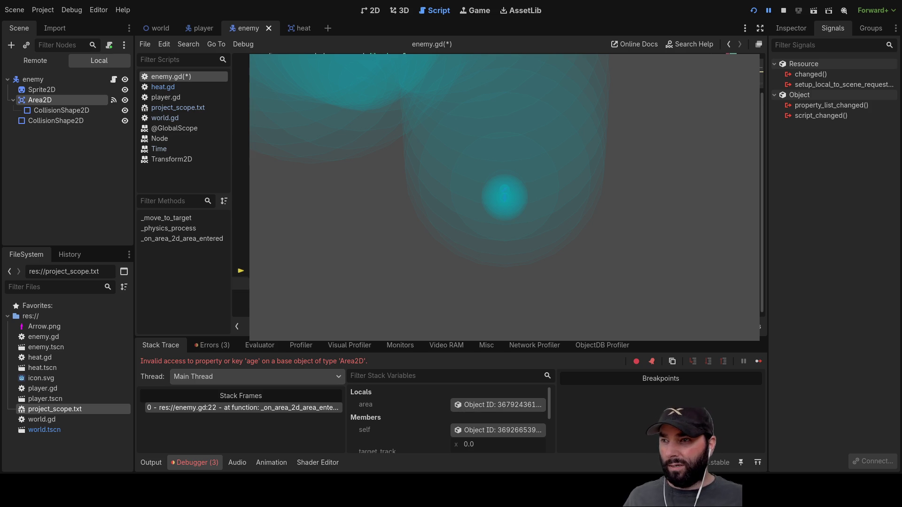
Stop the paused game and relaunch the project until it hits the 'age' error at enemy.gd line 19
{"action": "left_click", "coordinate": [784, 11]}
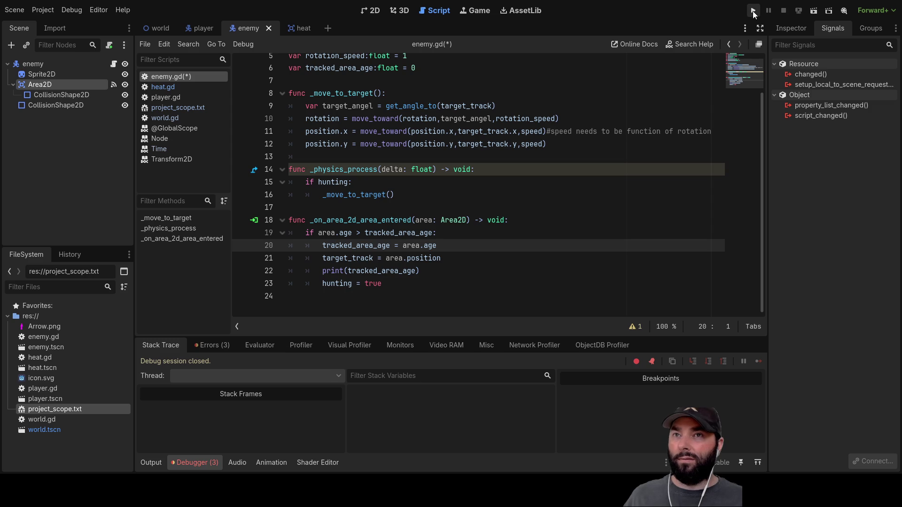
{"action": "left_click", "coordinate": [753, 11]}
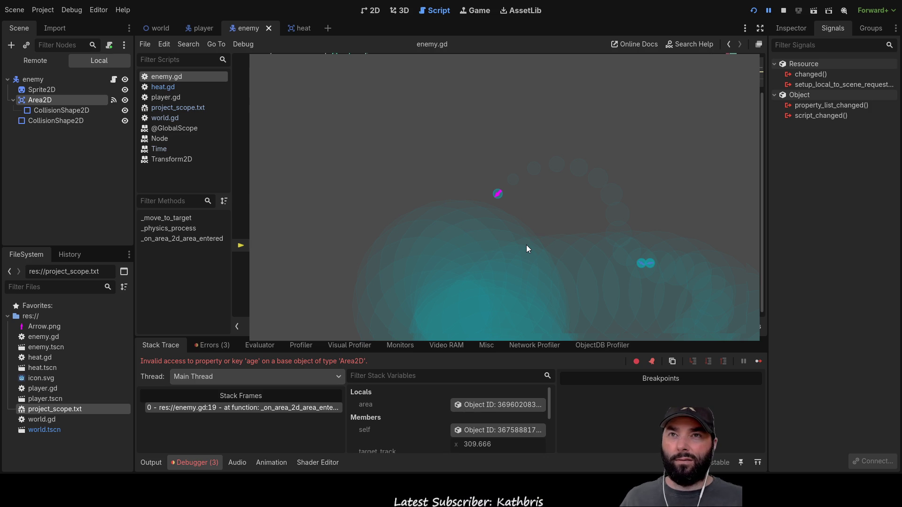
Stop the game and change enemy.gd line 19 to 'if area.age > tracked_area_age and area.age != null:'
{"action": "key", "text": "F8"}
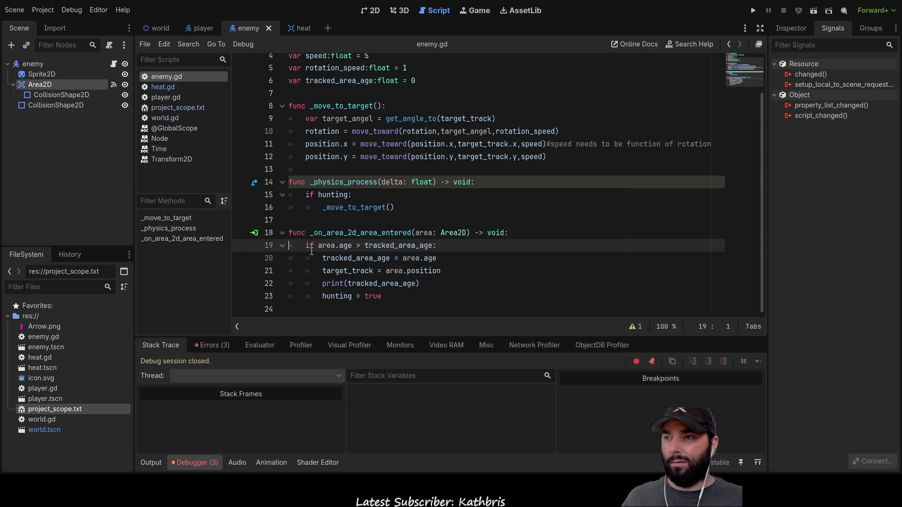
{"action": "key", "text": "Home"}
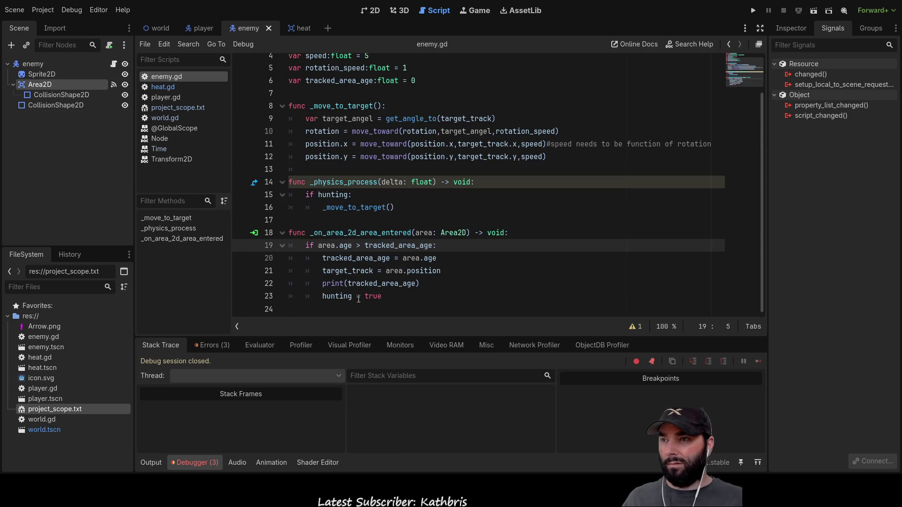
{"action": "key", "text": "Right"}
{"action": "key", "text": "Right"}
{"action": "key", "text": "Right"}
{"action": "key", "text": "Right"}
{"action": "type", "text": "and"}
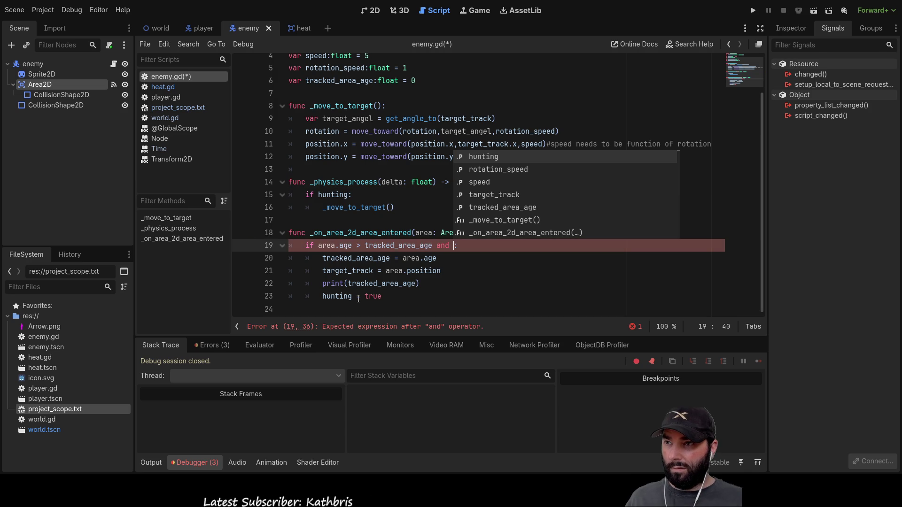
{"action": "left_click_drag", "start_coordinate": [352, 246], "coordinate": [318, 245]}
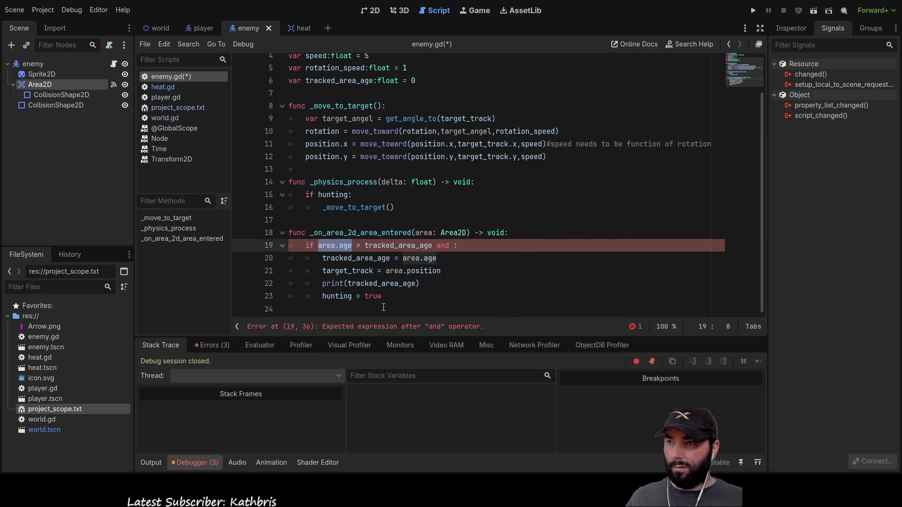
{"action": "key", "text": "ctrl+c"}
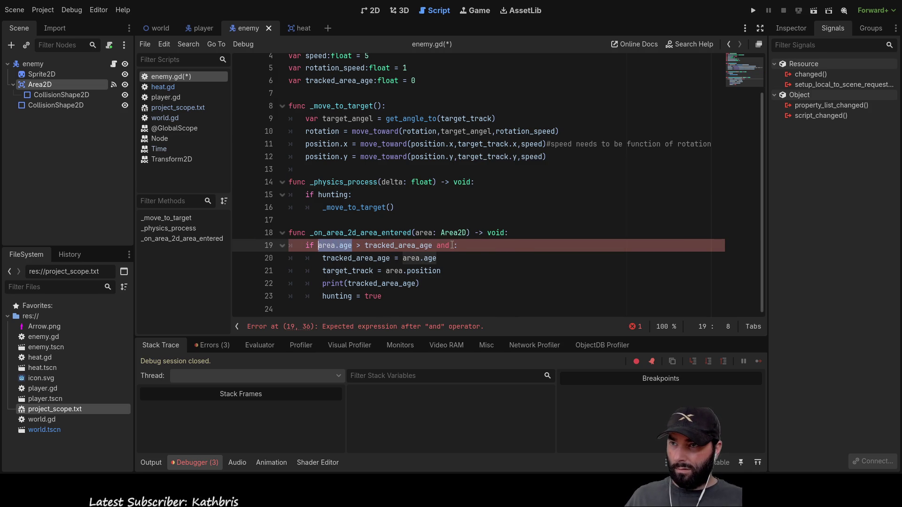
{"action": "left_click", "coordinate": [454, 245]}
{"action": "key", "text": "ctrl+v"}
{"action": "type", "text": "!"}
{"action": "type", "text": "= nu"}
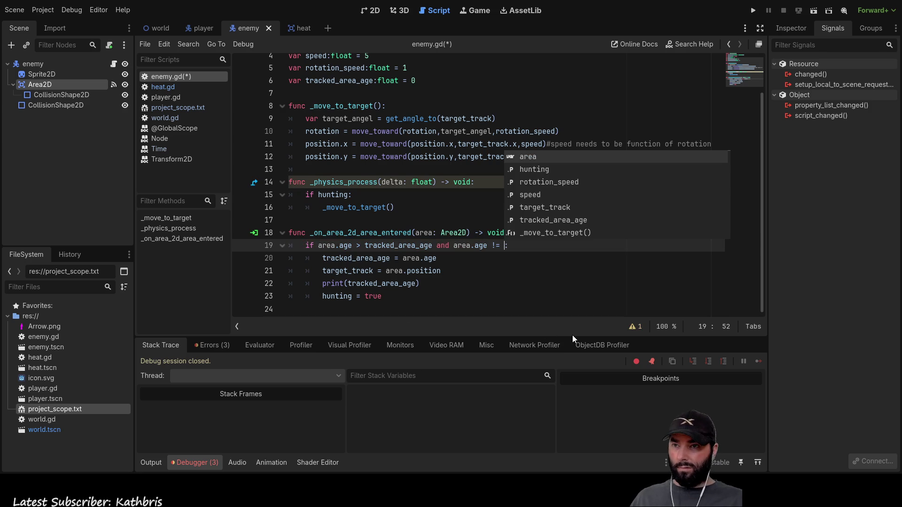
{"action": "type", "text": "ll"}
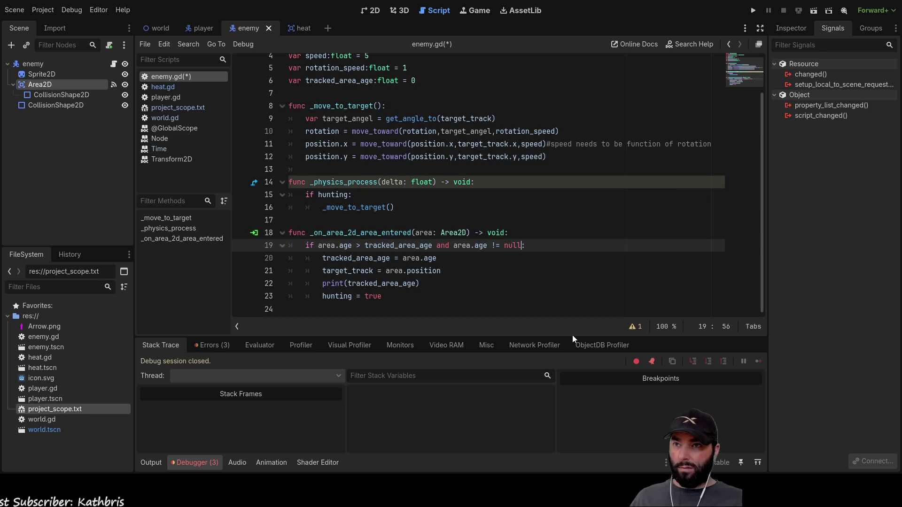
{"action": "left_click", "coordinate": [484, 286]}
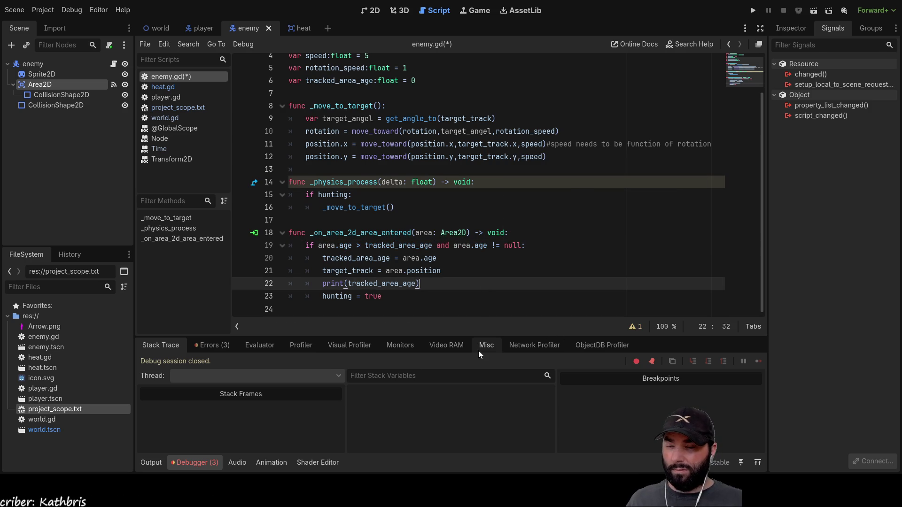
Run the project to test the null check, glancing at the heat scene and back to enemy
{"action": "left_click", "coordinate": [753, 11]}
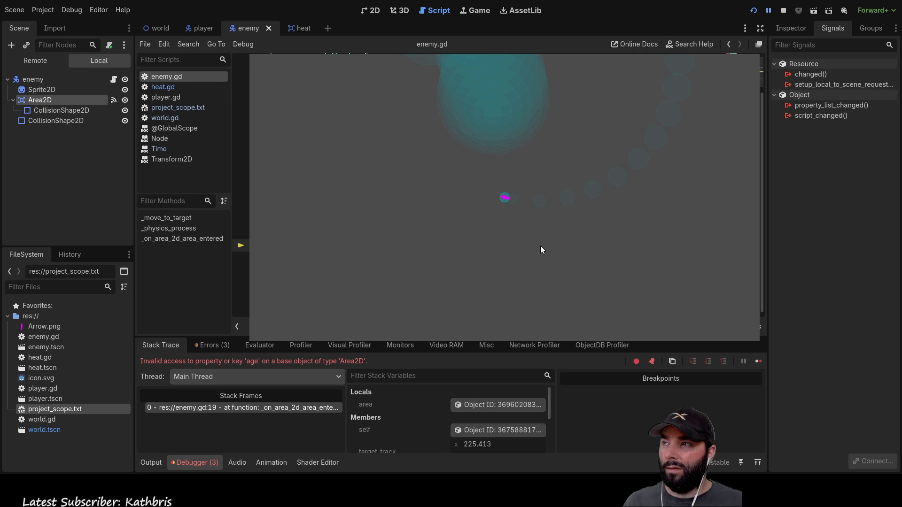
{"action": "left_click", "coordinate": [299, 28]}
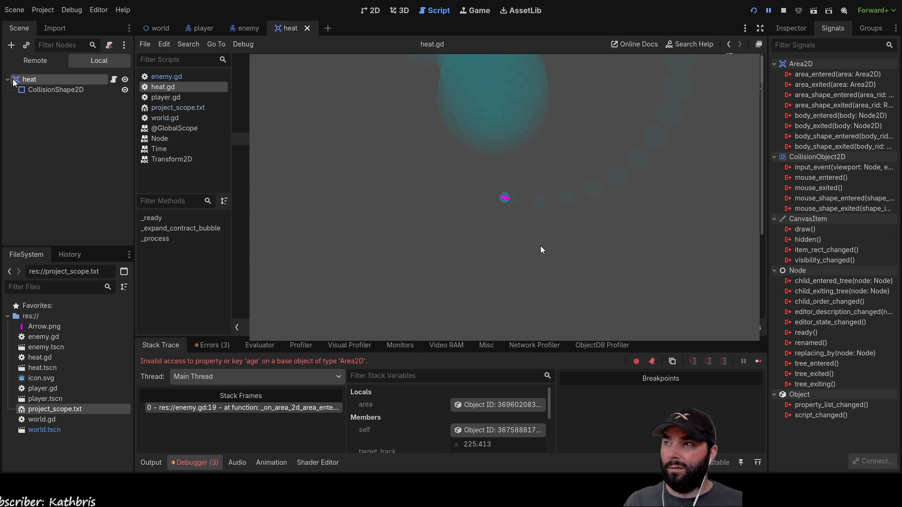
{"action": "left_click", "coordinate": [247, 30]}
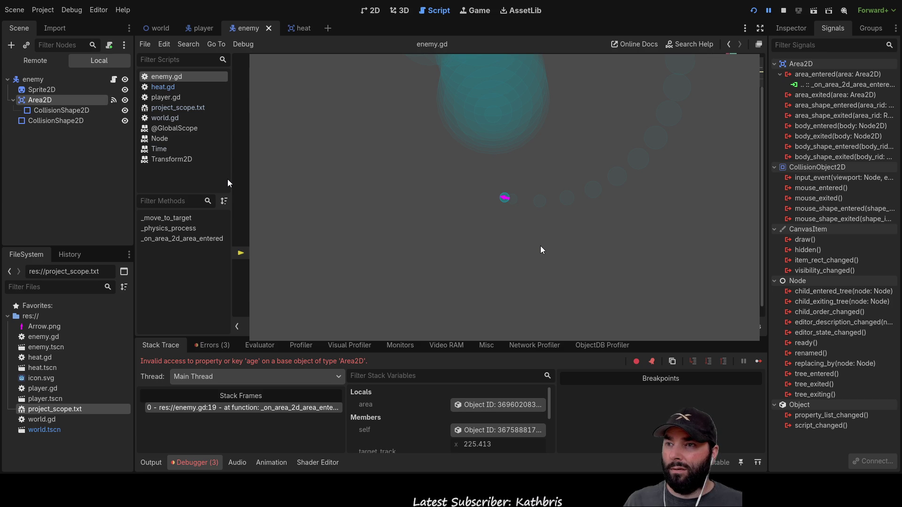
Select the enemy root node to view its signals and add a new line in enemy.gd
{"action": "scroll", "coordinate": [540, 246], "scroll_direction": "up", "scroll_amount": 3}
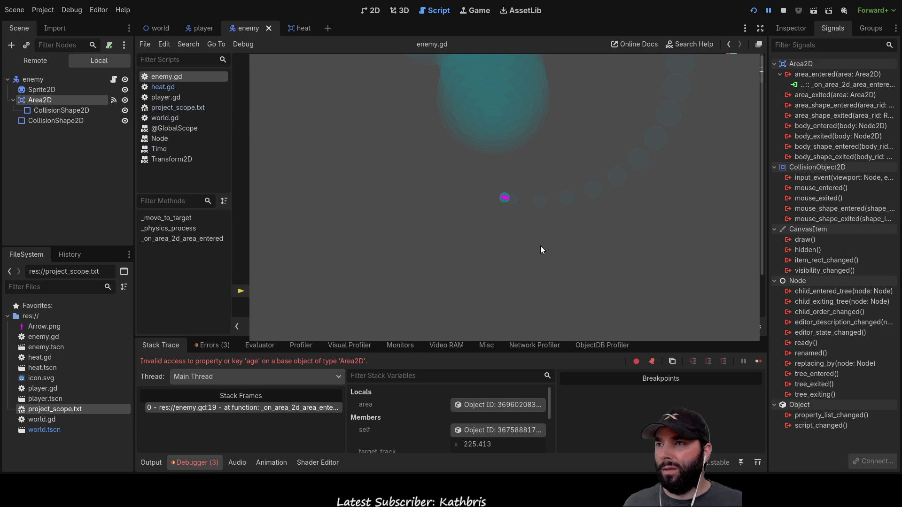
{"action": "key", "text": "ctrl+Tab"}
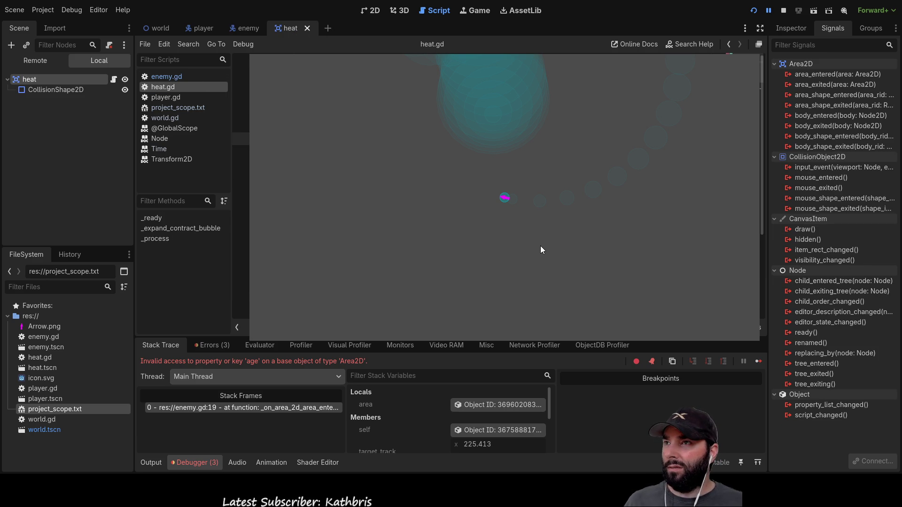
{"action": "left_click", "coordinate": [258, 37]}
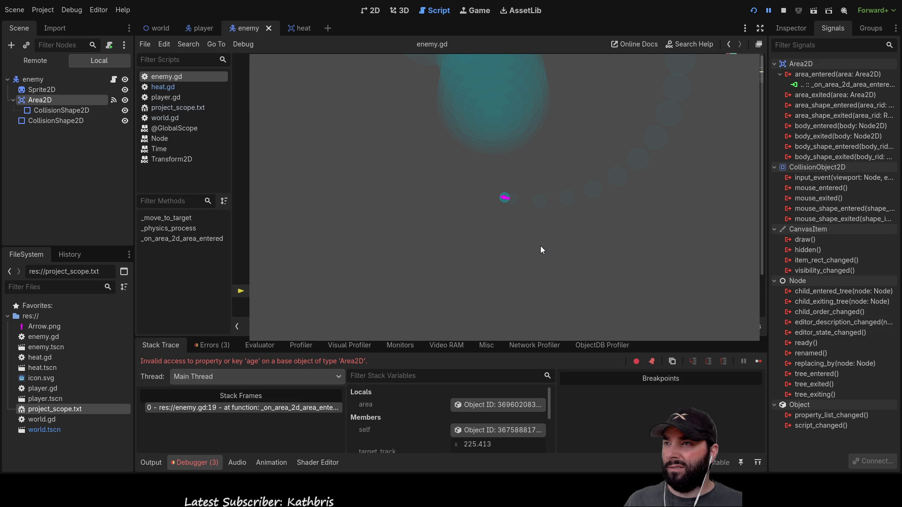
{"action": "left_click", "coordinate": [33, 79]}
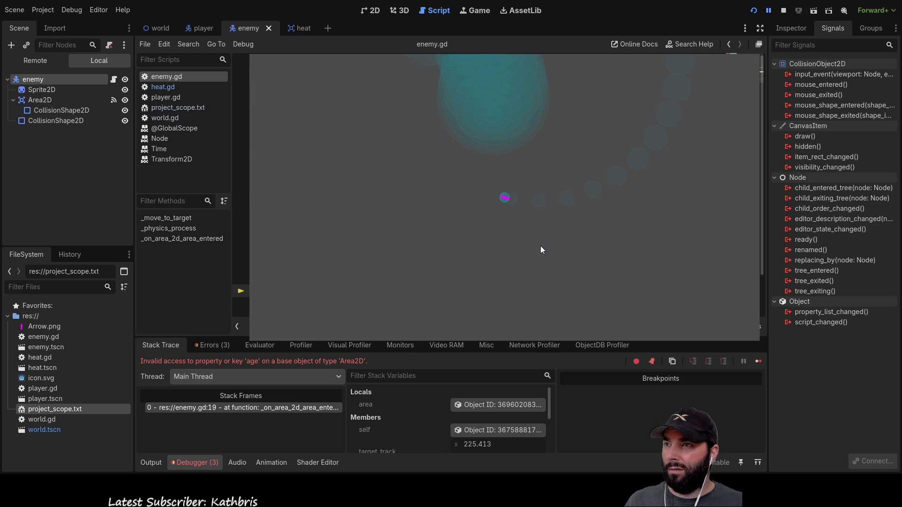
{"action": "key", "text": "Return"}
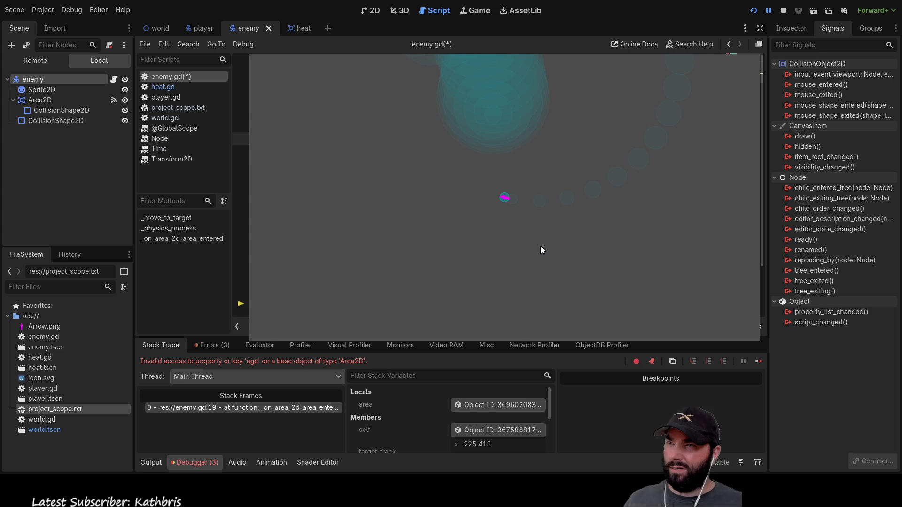
Restart the game, check the Area2D's connected signals, then switch to the heat scene and heat.gd
{"action": "left_click", "coordinate": [783, 11]}
{"action": "left_click", "coordinate": [750, 11]}
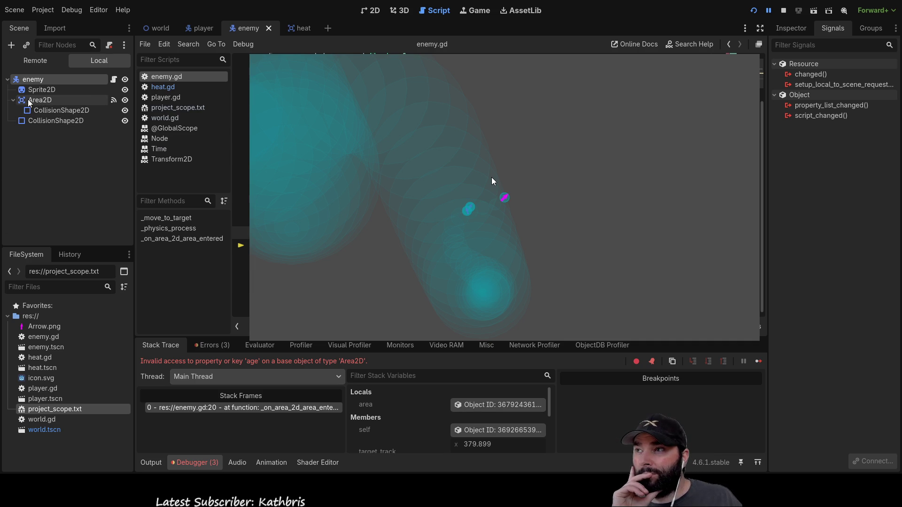
{"action": "left_click", "coordinate": [114, 100]}
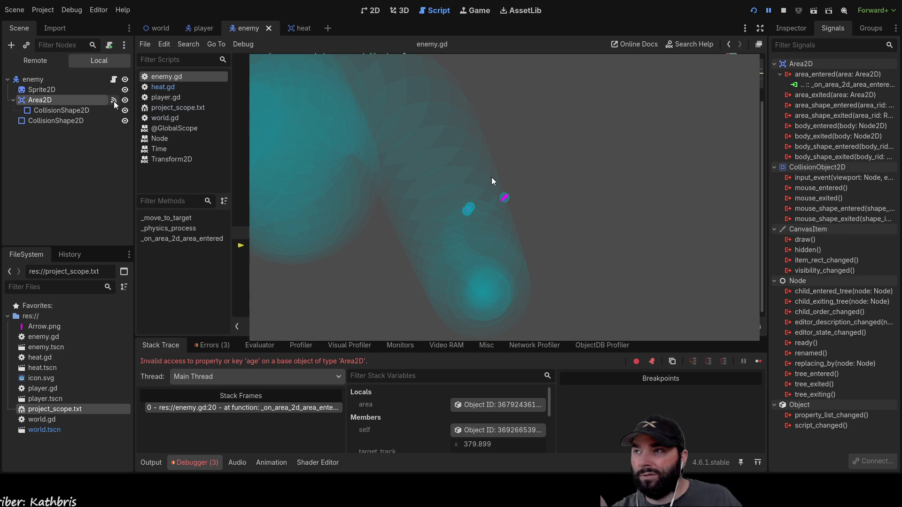
{"action": "left_click", "coordinate": [301, 29]}
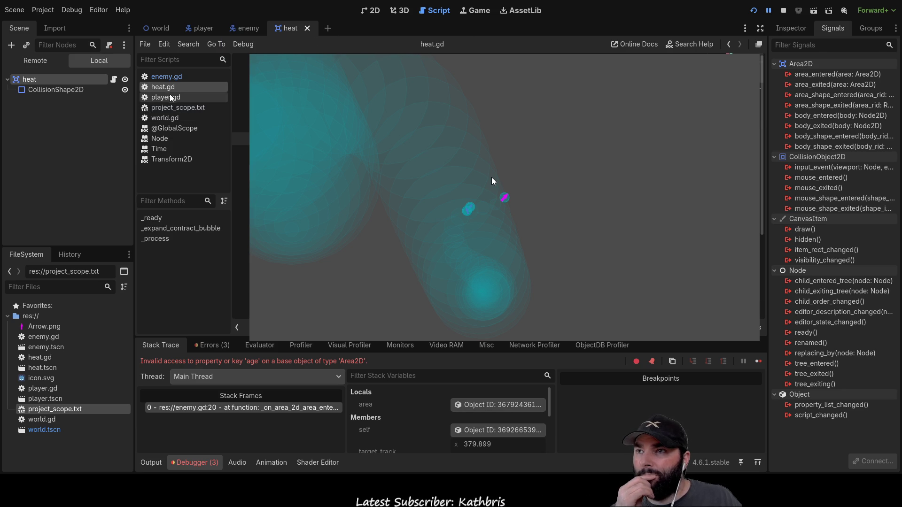
Open enemy.gd from the script list and delete a character with Backspace
{"action": "left_click", "coordinate": [178, 78]}
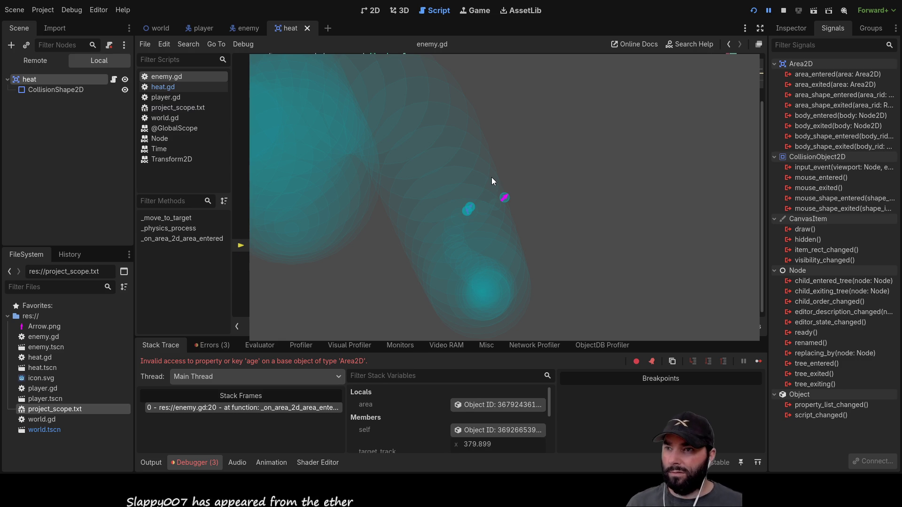
{"action": "key", "text": "BackSpace"}
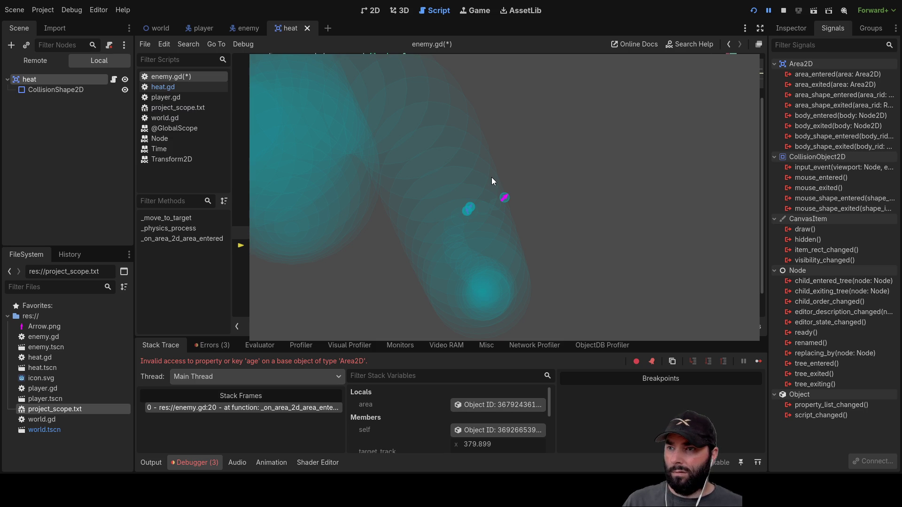
Relaunch the game, which now halts on nonexistent 'is_null' in base 'float', then stop it
{"action": "left_click", "coordinate": [783, 11]}
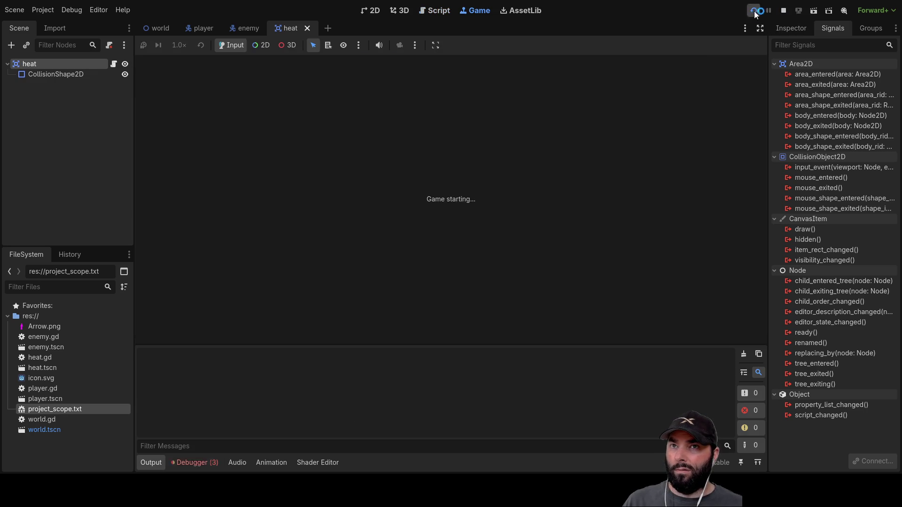
{"action": "left_click", "coordinate": [754, 10]}
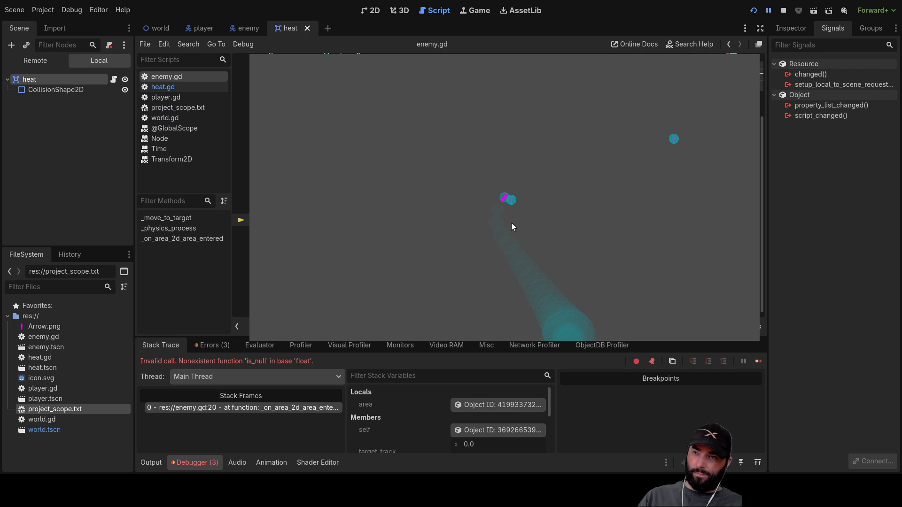
{"action": "left_click", "coordinate": [782, 10]}
Launch the game, stop it, and launch again, still hitting the 'is_null' error at line 20
{"action": "left_click", "coordinate": [754, 13]}
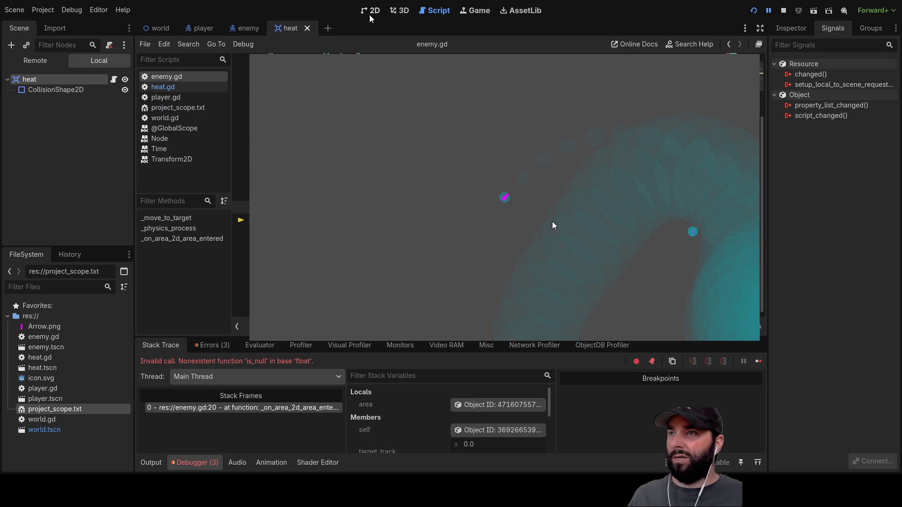
{"action": "left_click", "coordinate": [784, 11]}
{"action": "left_click", "coordinate": [760, 12]}
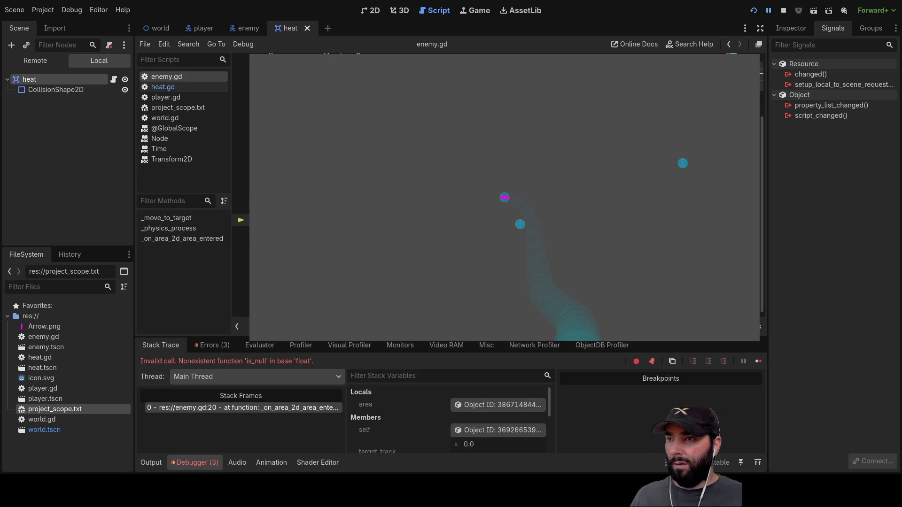
Comment out the is_null check on enemy.gd lines 20–21, rerun the game to test, then stop it
{"action": "key", "text": "Return"}
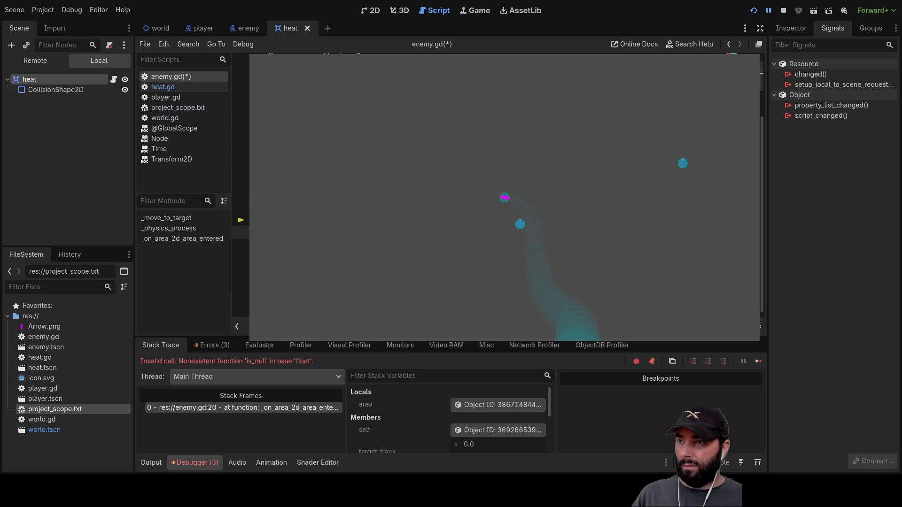
{"action": "left_click", "coordinate": [784, 11]}
{"action": "left_click", "coordinate": [753, 11]}
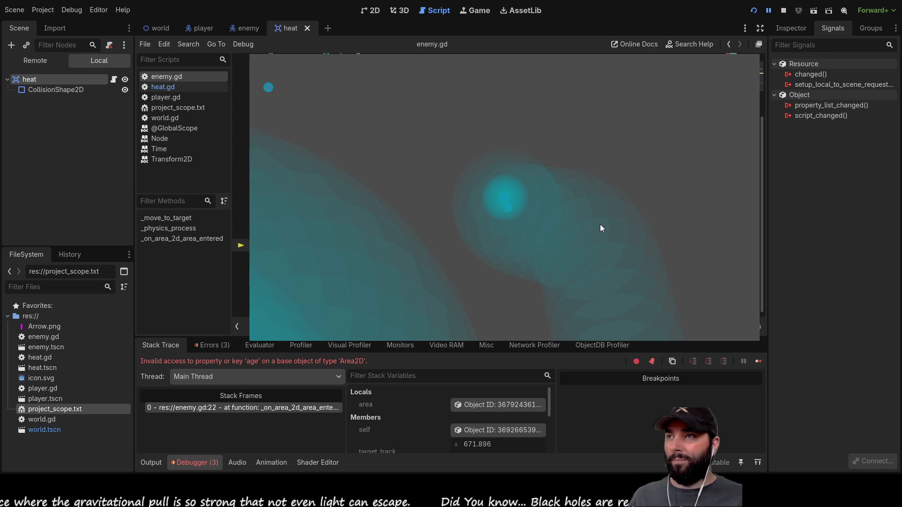
{"action": "left_click", "coordinate": [784, 10]}
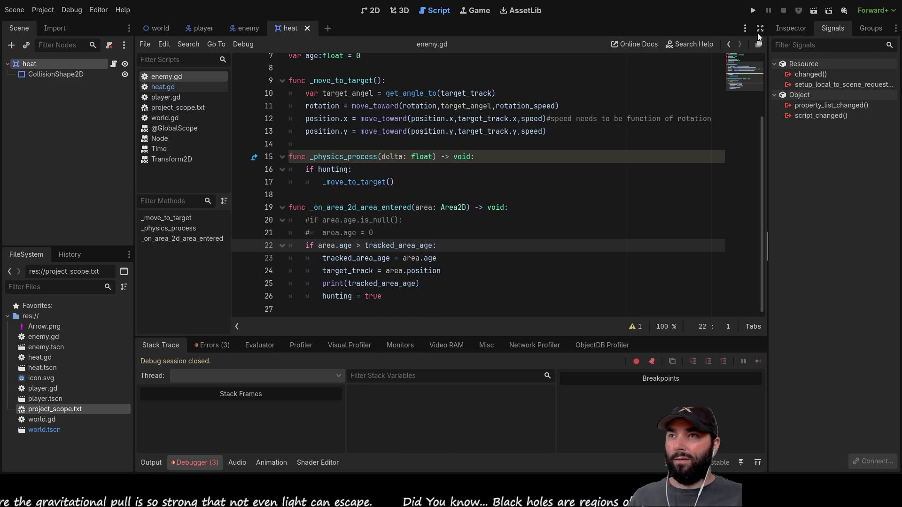
Show the enemy scene in 2D, select its Area2D, briefly check heat, and open the Inspector
{"action": "left_click", "coordinate": [231, 27]}
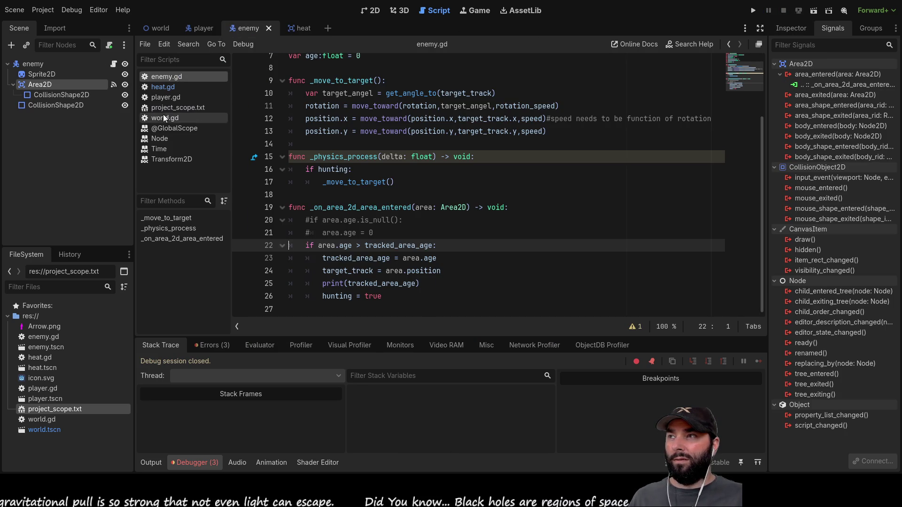
{"action": "left_click", "coordinate": [371, 11]}
{"action": "scroll", "coordinate": [470, 216], "scroll_direction": "up", "scroll_amount": 10}
{"action": "scroll", "coordinate": [484, 195], "scroll_direction": "up", "scroll_amount": 3}
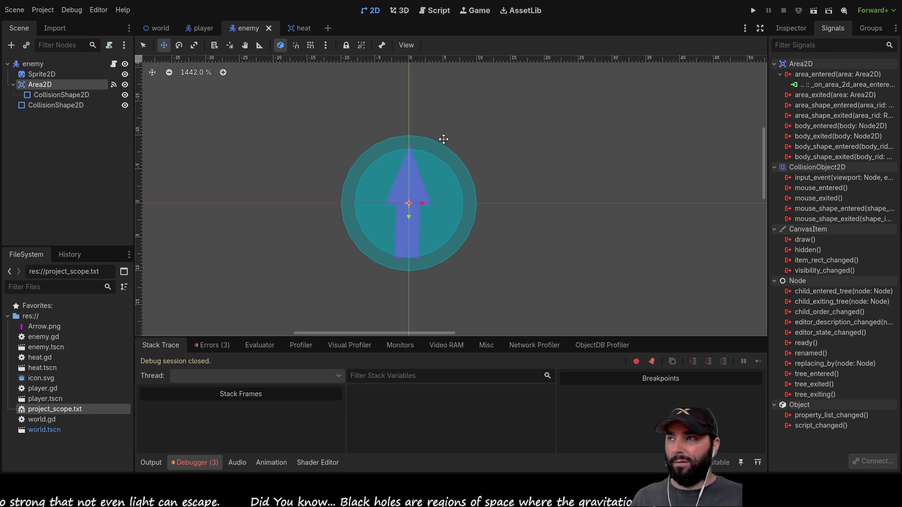
{"action": "left_click", "coordinate": [44, 94]}
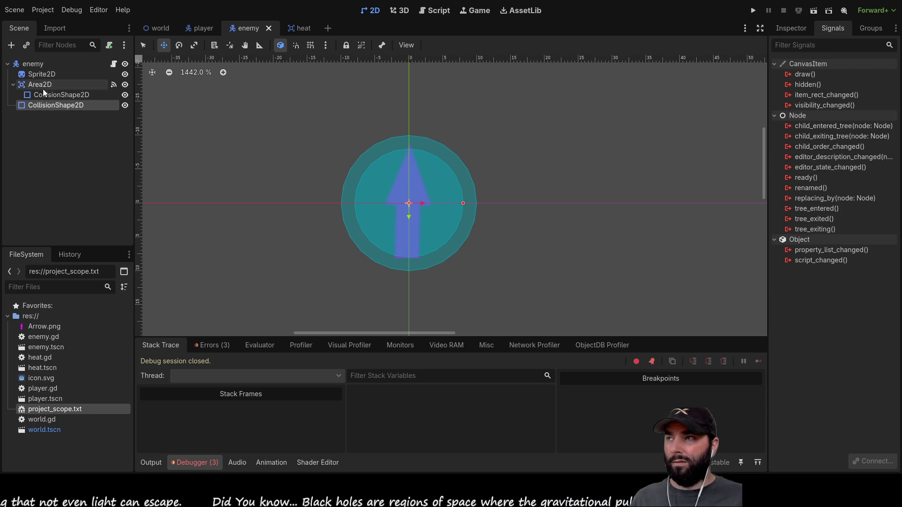
{"action": "left_click", "coordinate": [43, 85]}
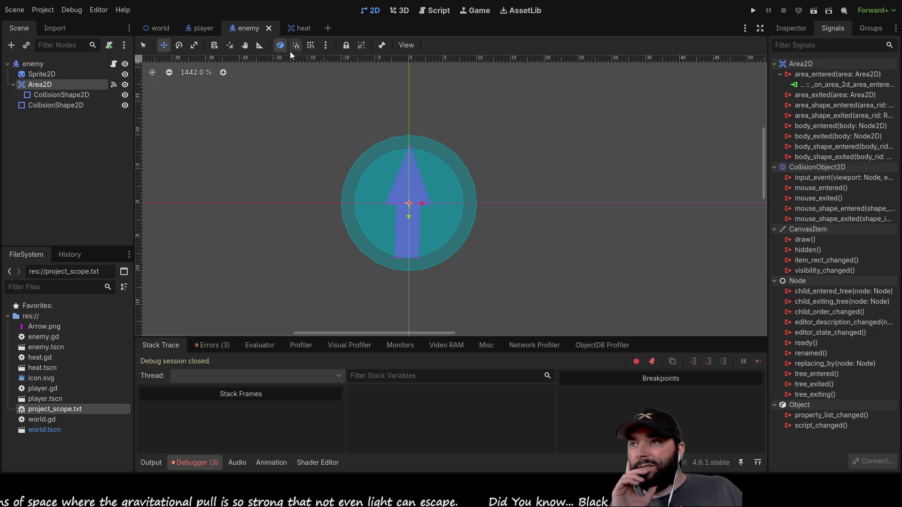
{"action": "left_click", "coordinate": [303, 29]}
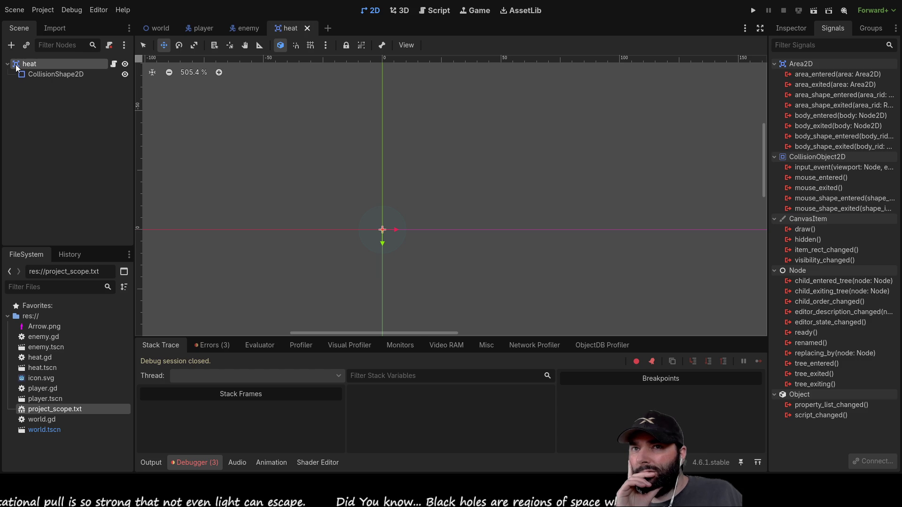
{"action": "left_click", "coordinate": [241, 27]}
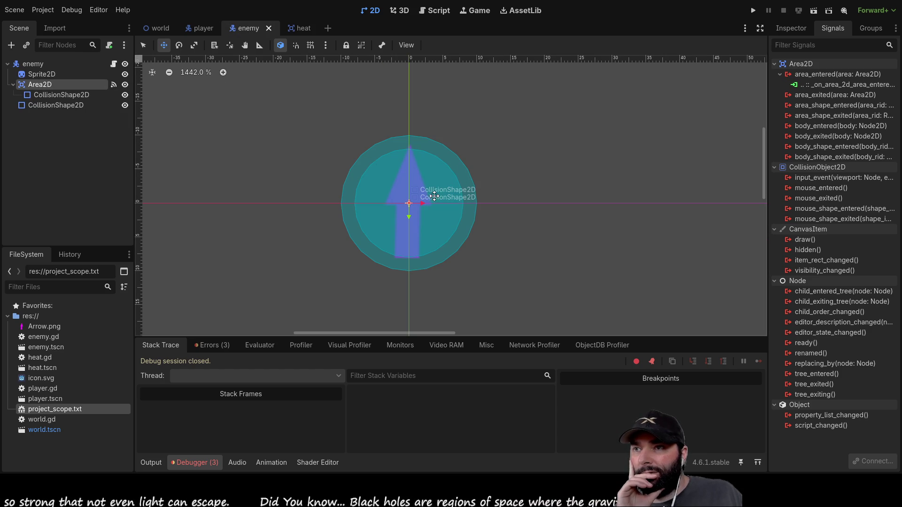
{"action": "left_click", "coordinate": [785, 31]}
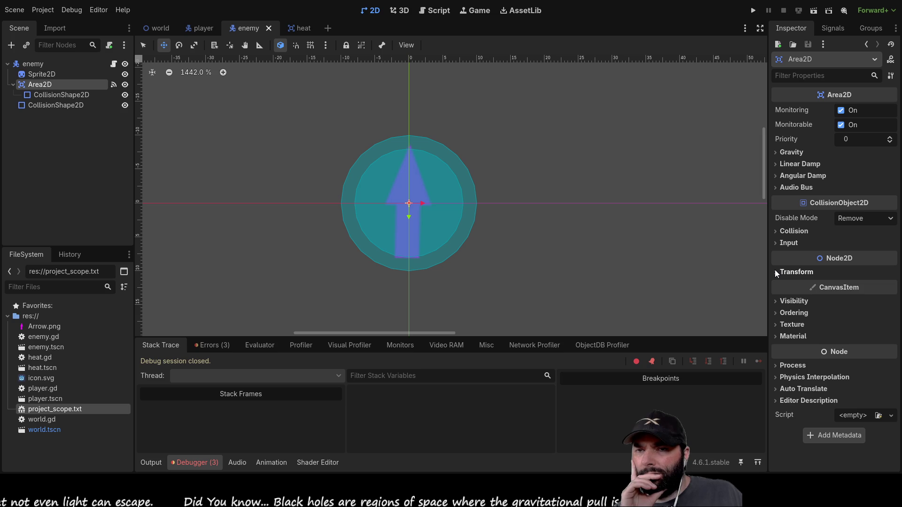
Move the enemy Area2D to collision layer 2 and collision mask 2
{"action": "left_click", "coordinate": [775, 312]}
{"action": "left_click", "coordinate": [774, 312]}
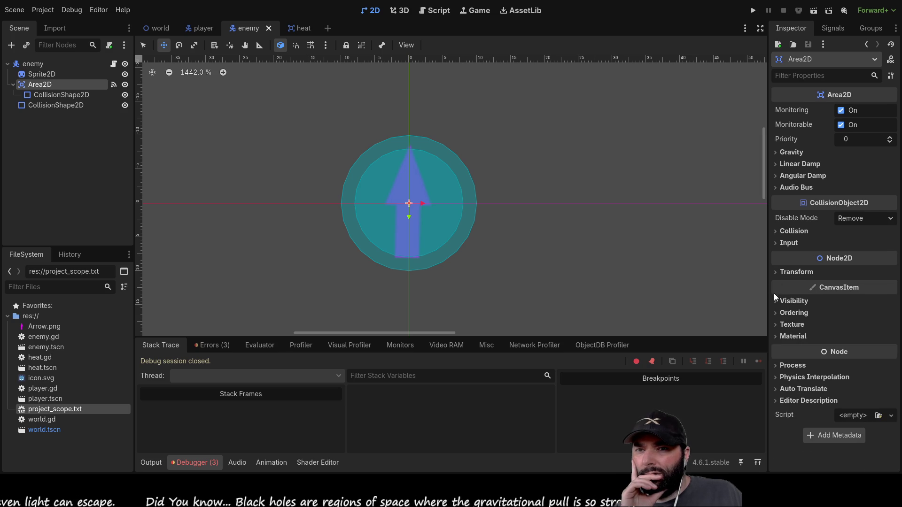
{"action": "left_click", "coordinate": [775, 230]}
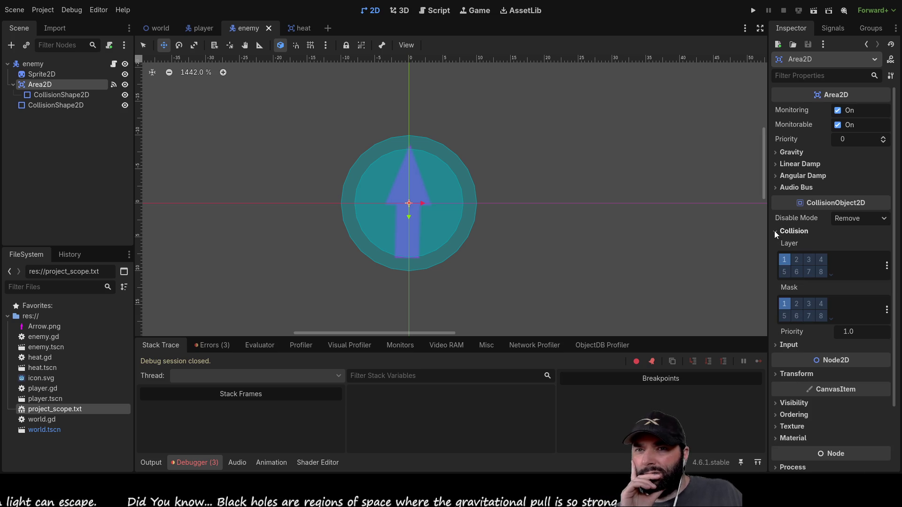
{"action": "left_click", "coordinate": [785, 260]}
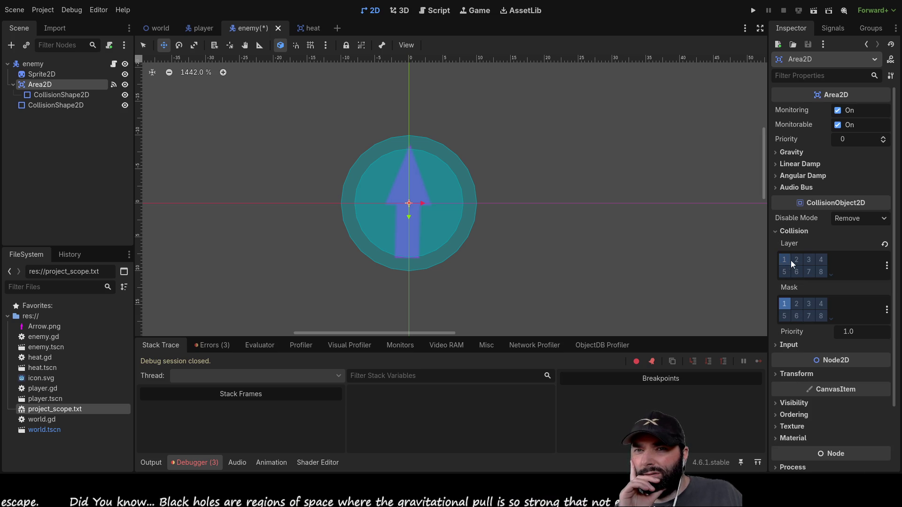
{"action": "left_click", "coordinate": [798, 304]}
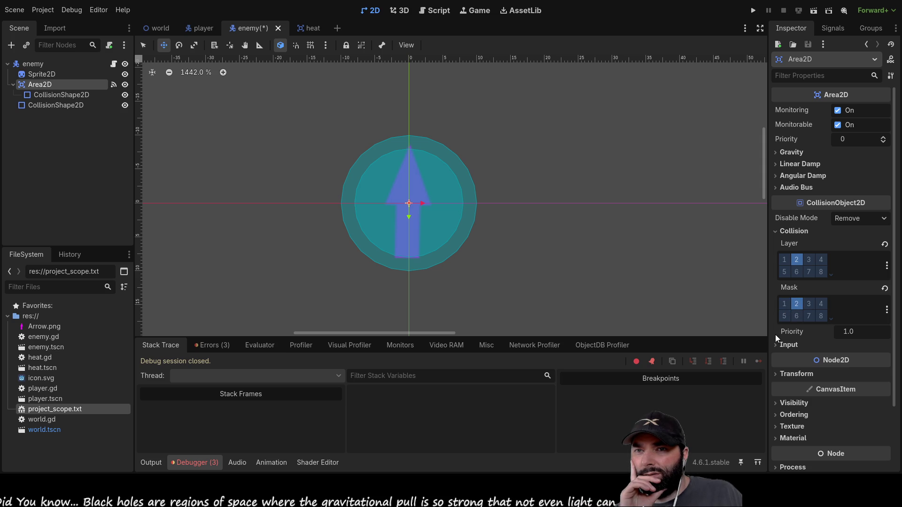
{"action": "left_click", "coordinate": [794, 304]}
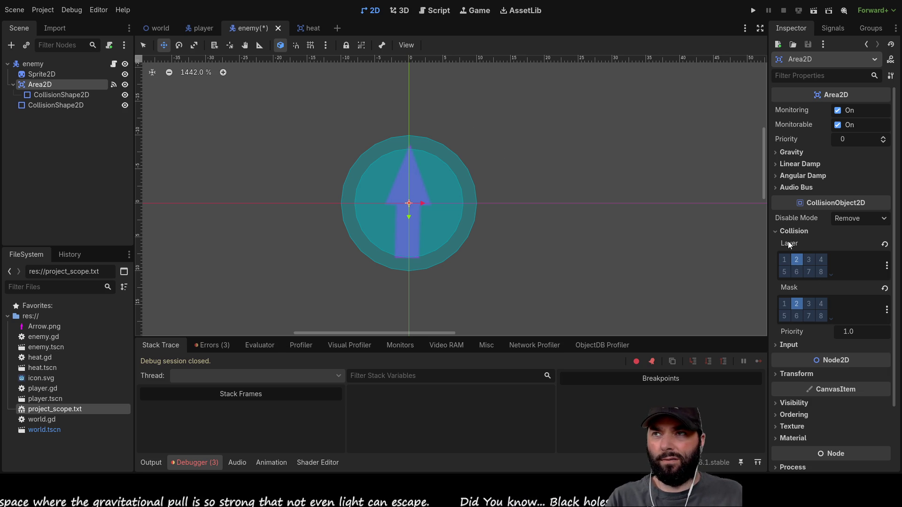
Compare with the heat area's collision layer 1, then return to the enemy.gd script
{"action": "left_click", "coordinate": [310, 28]}
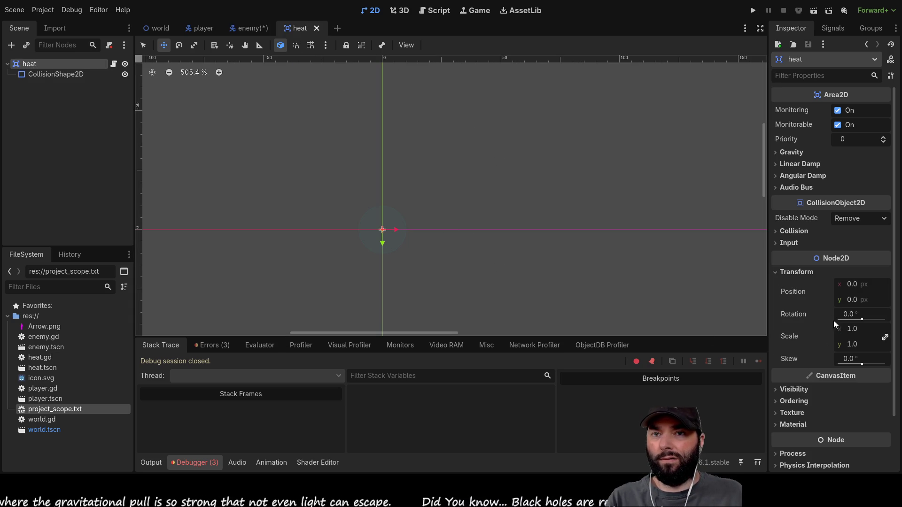
{"action": "left_click", "coordinate": [775, 231]}
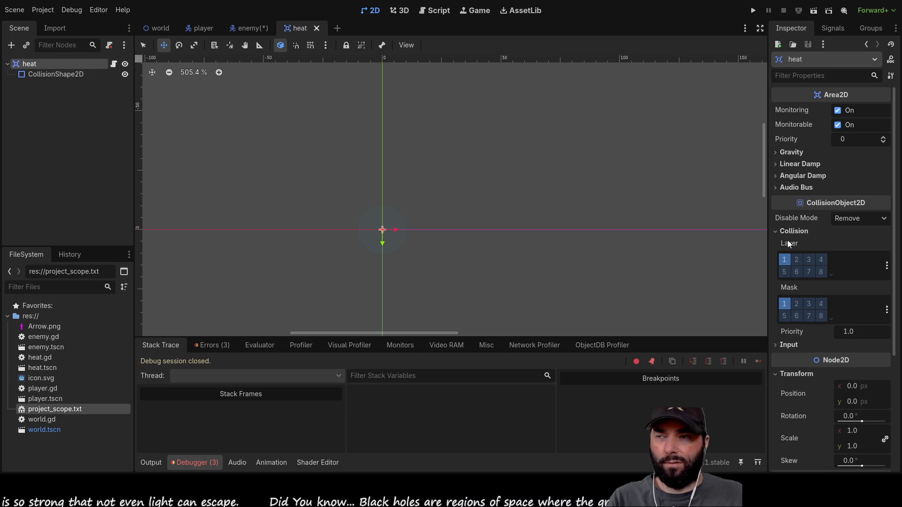
{"action": "left_click", "coordinate": [242, 30]}
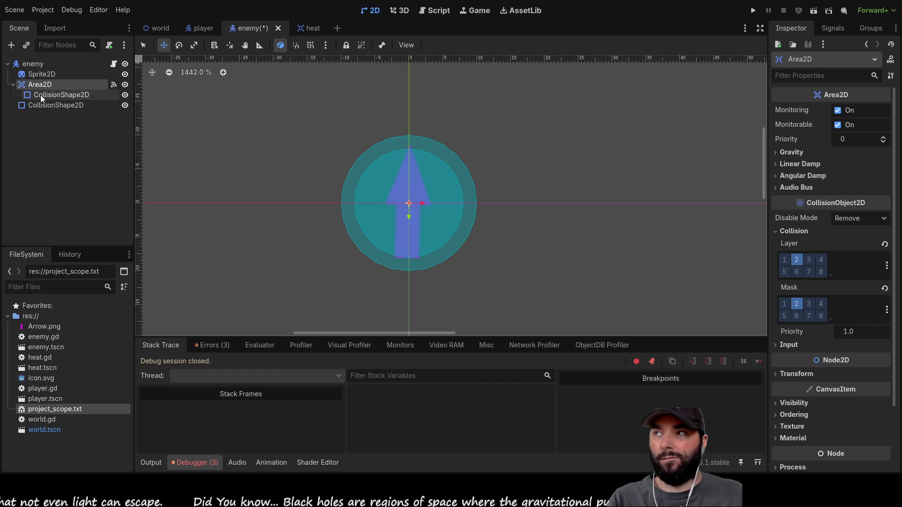
{"action": "left_click", "coordinate": [431, 10]}
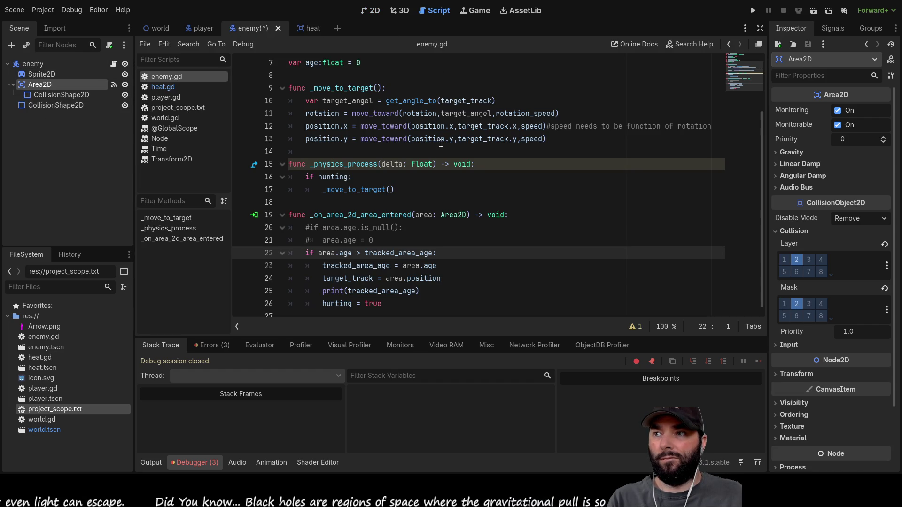
Uncomment line 20 of enemy.gd and replace age.is_null() with area.collision_layer
{"action": "scroll", "coordinate": [397, 233], "scroll_direction": "down", "scroll_amount": 1}
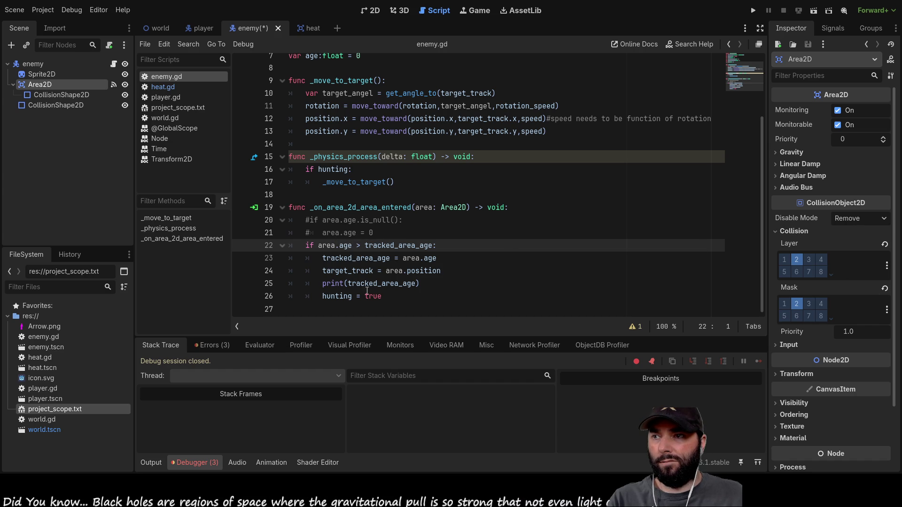
{"action": "left_click", "coordinate": [308, 220]}
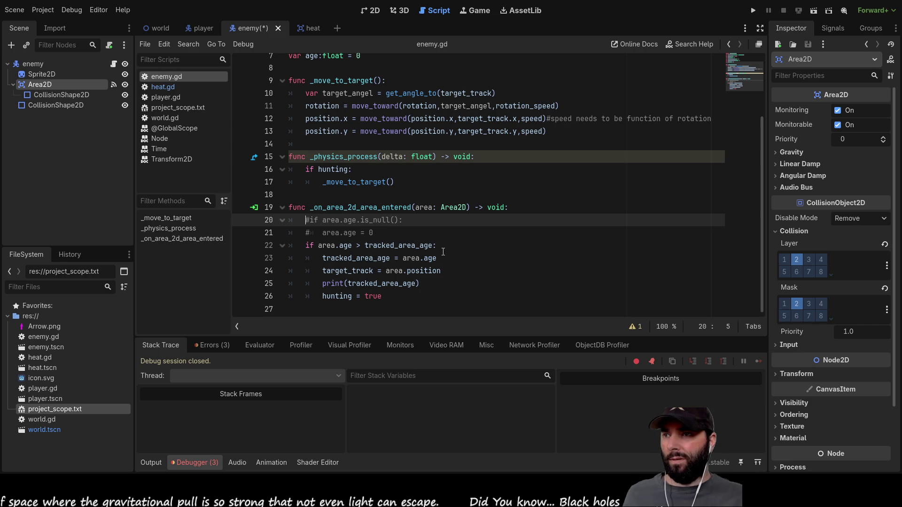
{"action": "key", "text": "Delete"}
{"action": "key", "text": "Right"}
{"action": "key", "text": "Right"}
{"action": "key", "text": "Right"}
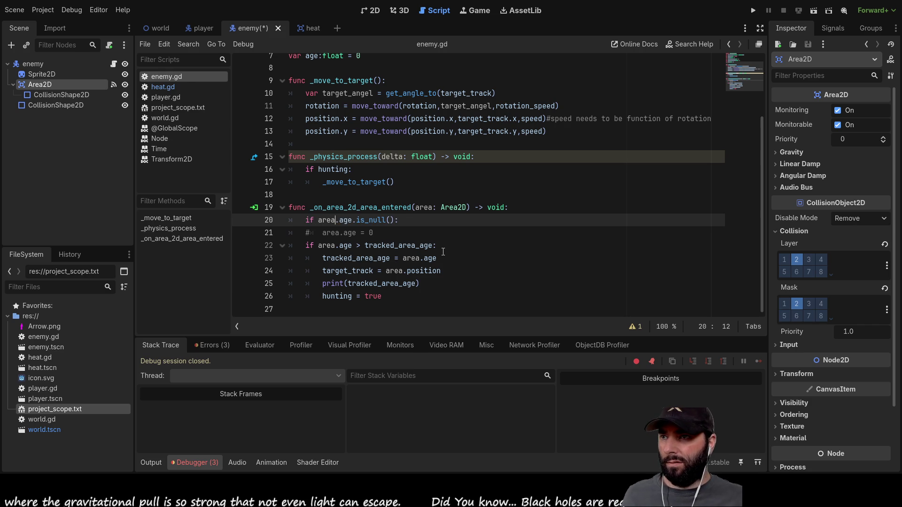
{"action": "key", "text": "shift+Right"}
{"action": "key", "text": "shift+Right"}
{"action": "key", "text": "shift+Right"}
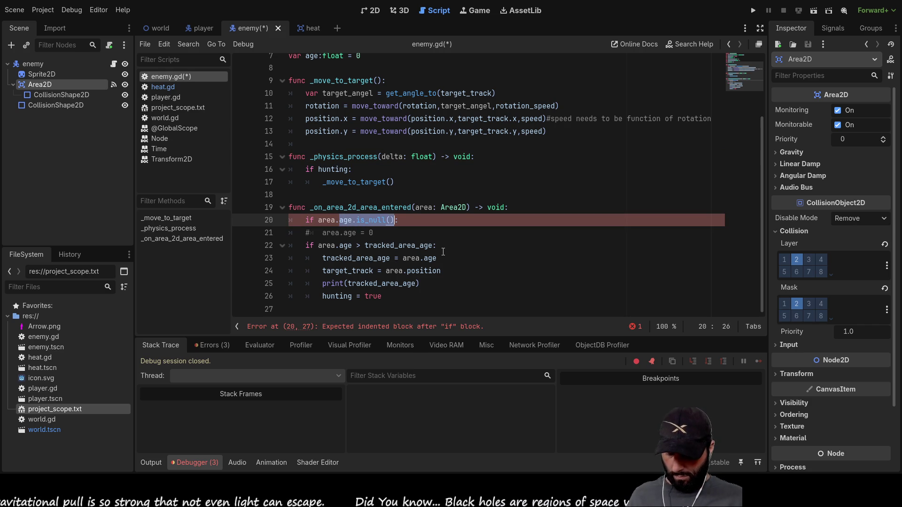
{"action": "type", "text": "co:"}
{"action": "key", "text": "Return"}
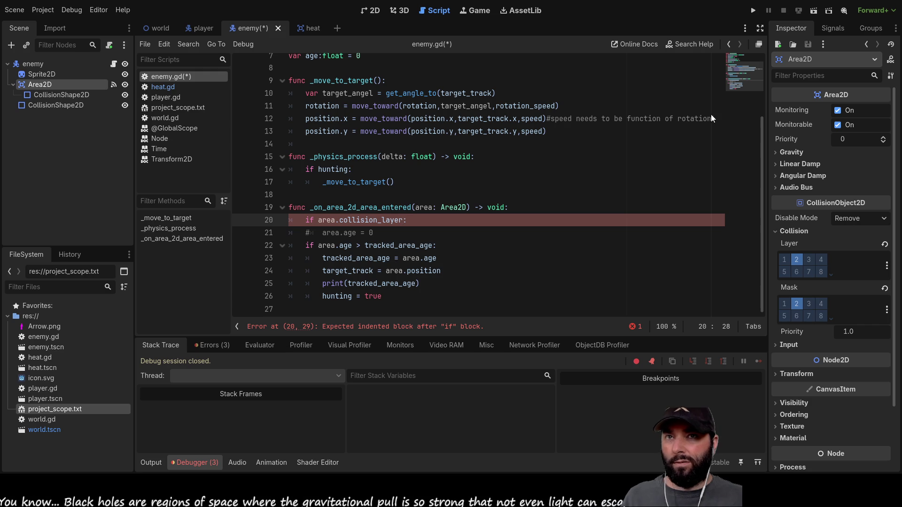
Check the heat area's collision properties, then look up collision_layer from enemy.gd
{"action": "left_click", "coordinate": [308, 28]}
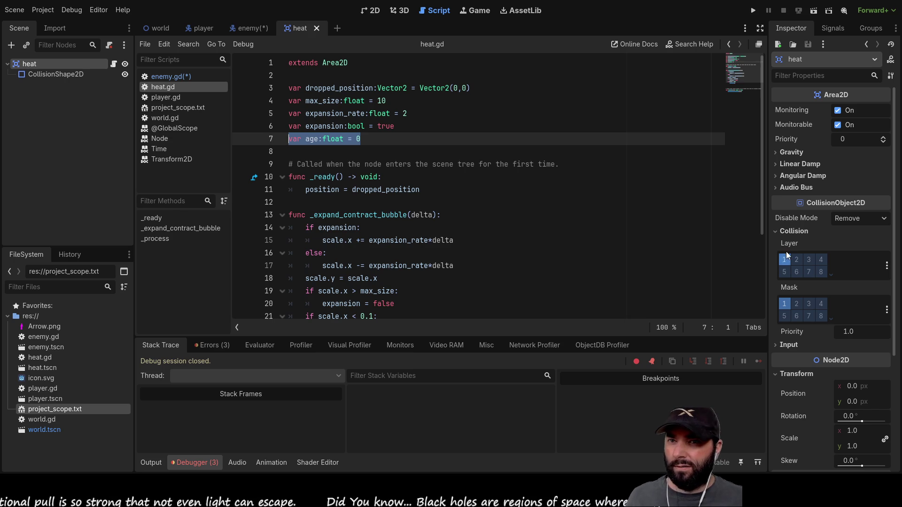
{"action": "left_click", "coordinate": [788, 231]}
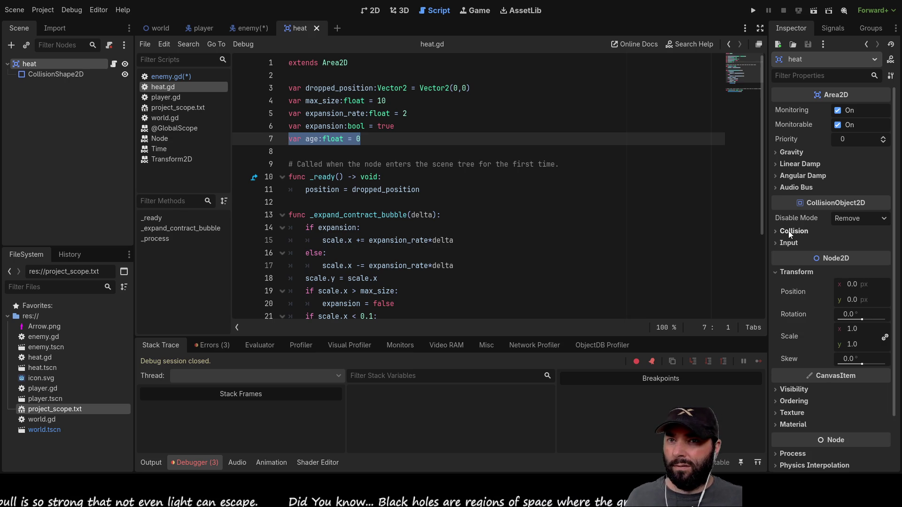
{"action": "left_click", "coordinate": [788, 231]}
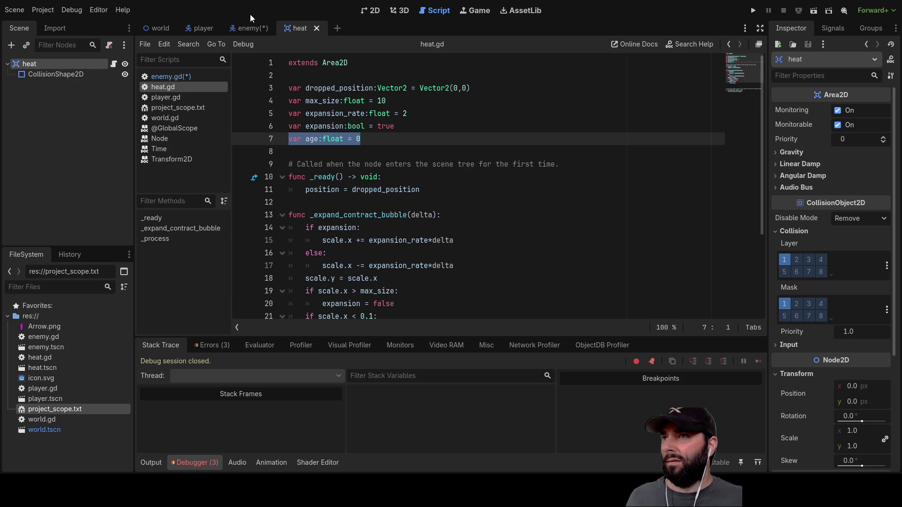
{"action": "left_click", "coordinate": [240, 29]}
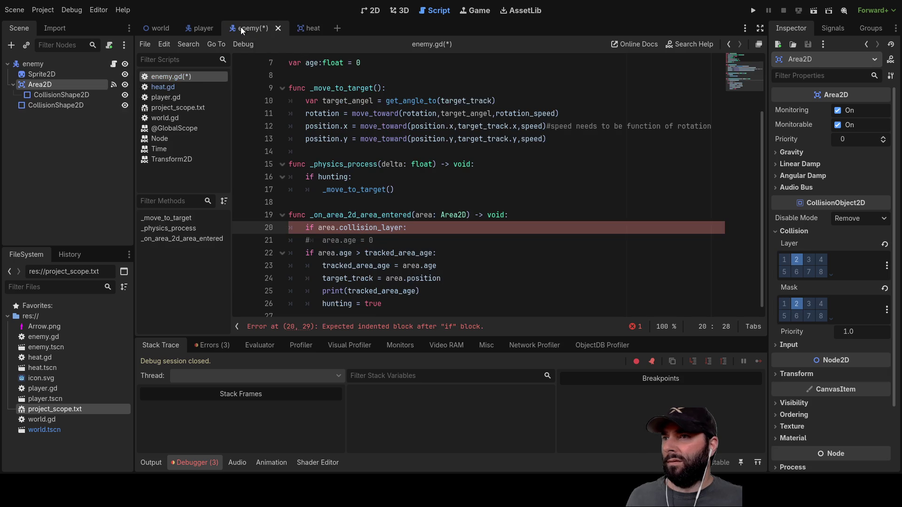
{"action": "left_click", "coordinate": [374, 227], "text": "ctrl"}
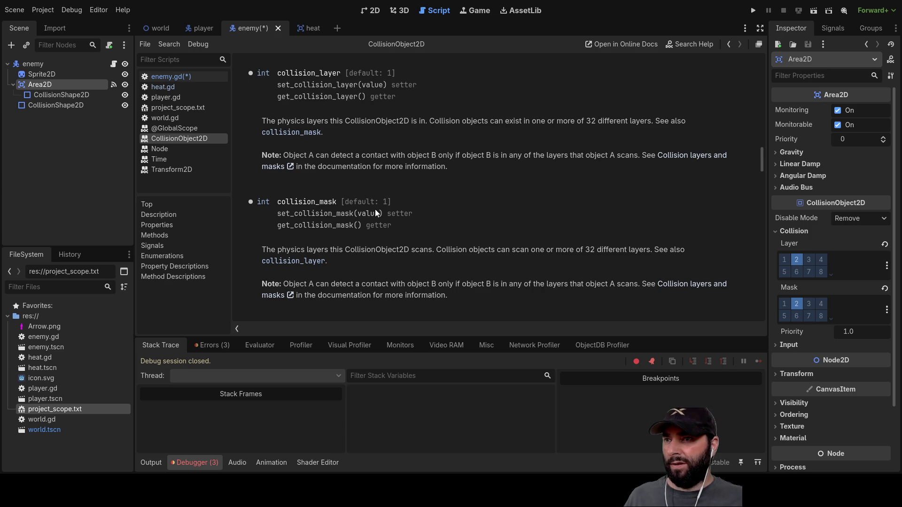
Read the CollisionObject2D collision_layer and collision_mask descriptions, then return to enemy.gd
{"action": "scroll", "coordinate": [353, 247], "scroll_direction": "down", "scroll_amount": 3}
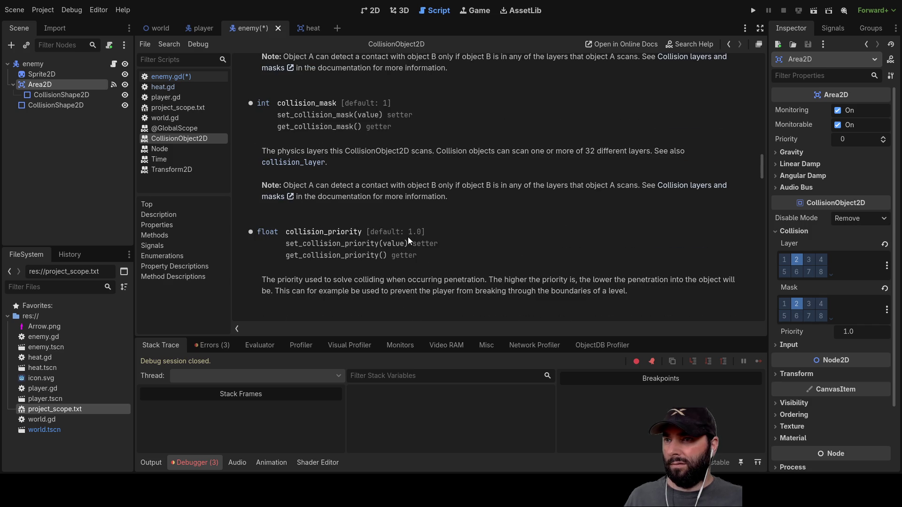
{"action": "scroll", "coordinate": [398, 236], "scroll_direction": "down", "scroll_amount": 2}
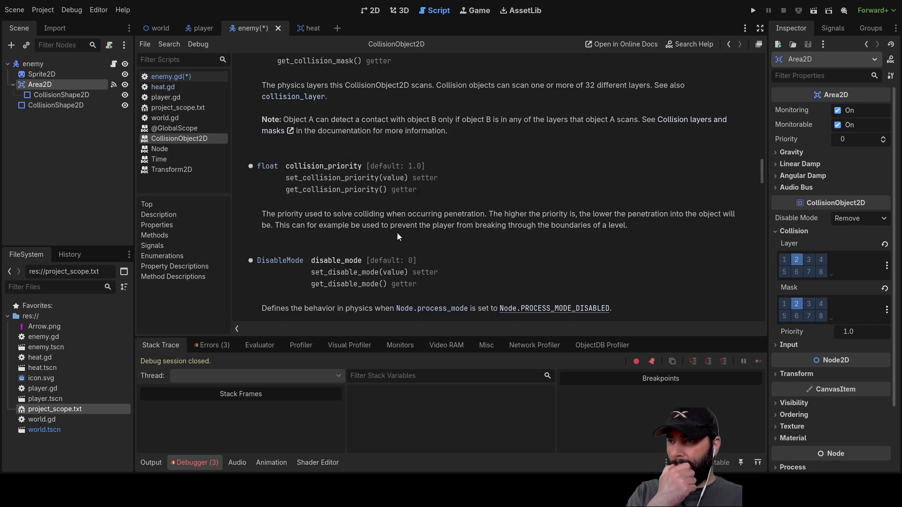
{"action": "scroll", "coordinate": [398, 236], "scroll_direction": "up", "scroll_amount": 4}
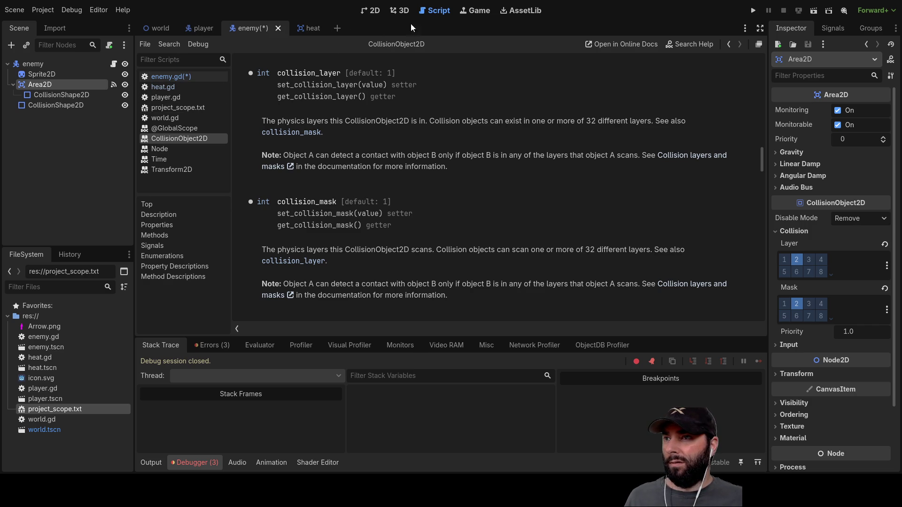
{"action": "left_click", "coordinate": [179, 79]}
Turn line 20 into a comparison against 1 and delete the commented-out age reset line
{"action": "left_click", "coordinate": [413, 231]}
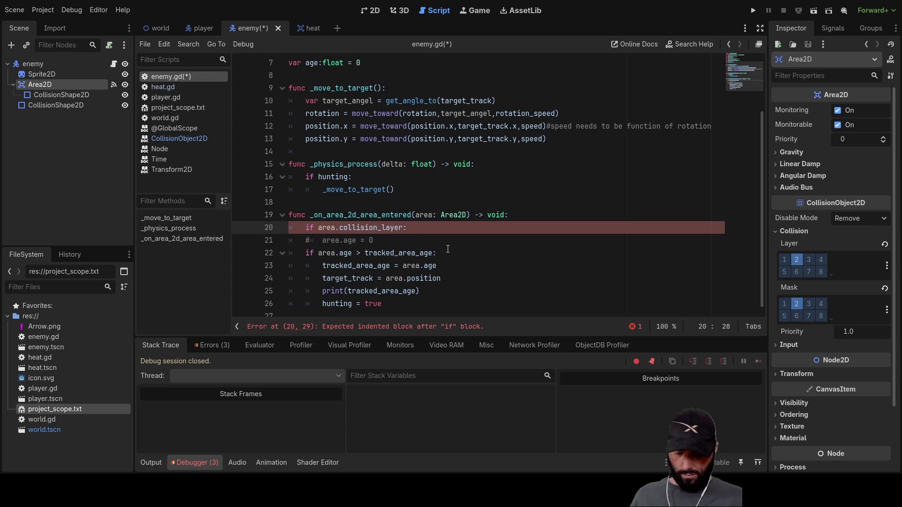
{"action": "type", "text": "[0]:"}
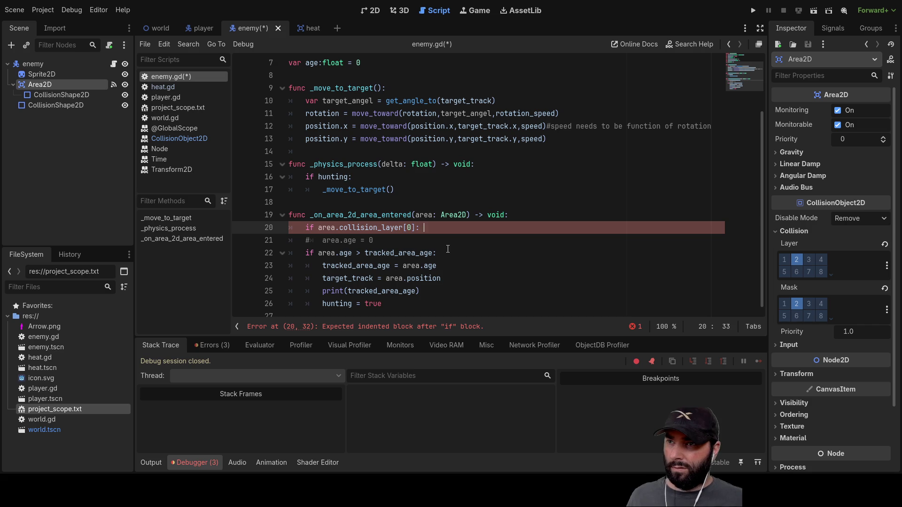
{"action": "key", "text": "BackSpace"}
{"action": "type", "text": "1"}
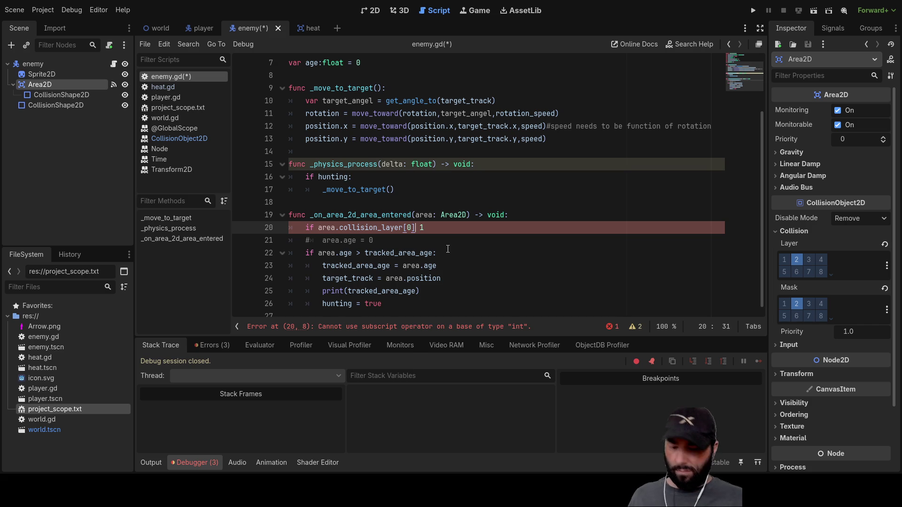
{"action": "type", "text": "=="}
{"action": "key", "text": "End"}
{"action": "type", "text": ":"}
{"action": "key", "text": "Down"}
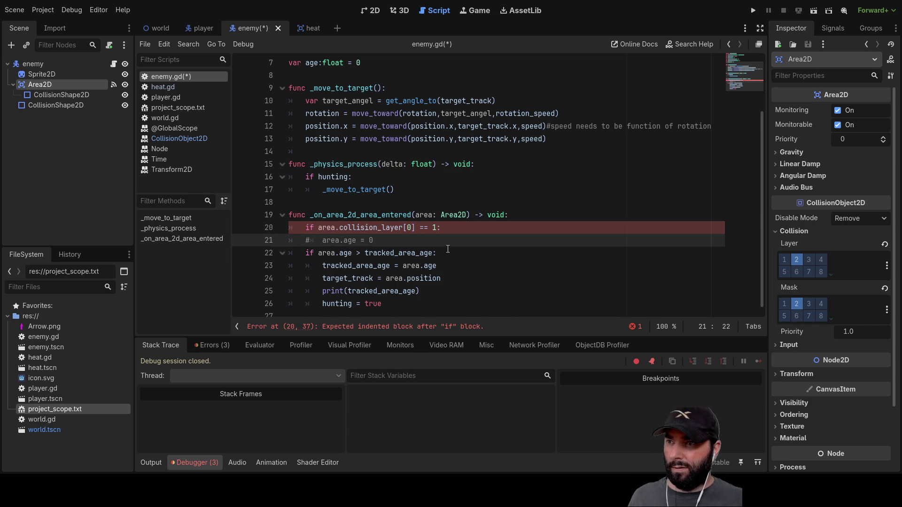
{"action": "key", "text": "BackSpace"}
{"action": "key", "text": "BackSpace"}
{"action": "key", "text": "BackSpace"}
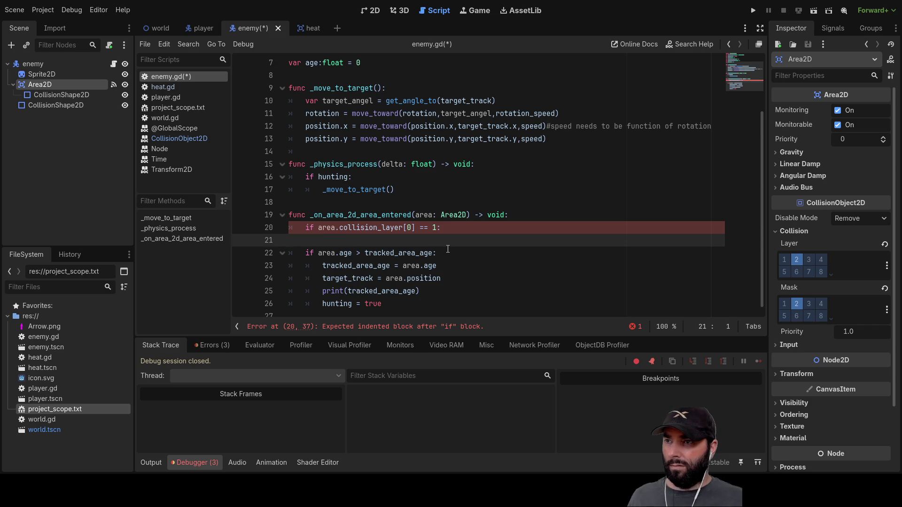
{"action": "key", "text": "BackSpace"}
Indent the age check, target, print and hunting = true lines under the new condition
{"action": "key", "text": "Down"}
{"action": "key", "text": "Down"}
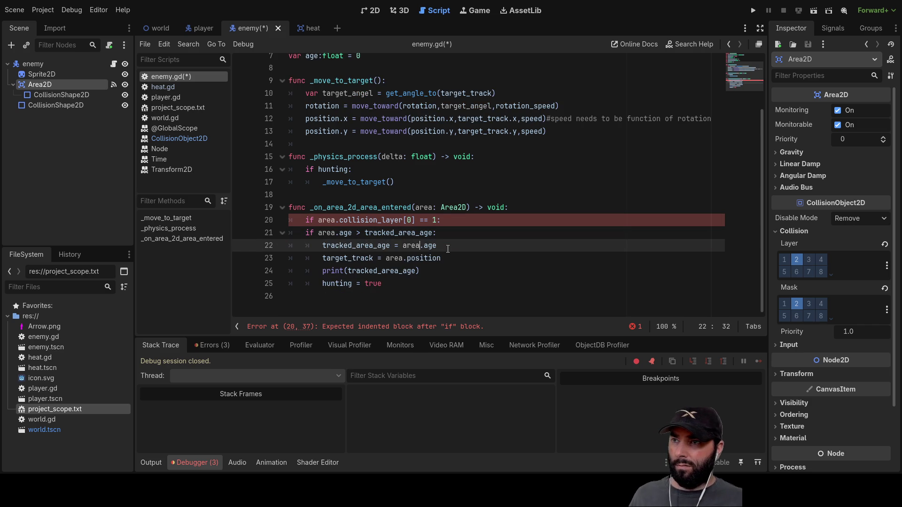
{"action": "key", "text": "Up"}
{"action": "key", "text": "ctrl+Left"}
{"action": "key", "text": "ctrl+Left"}
{"action": "key", "text": "ctrl+Left"}
{"action": "key", "text": "Tab"}
{"action": "key", "text": "Down"}
{"action": "key", "text": "Tab"}
{"action": "key", "text": "Down"}
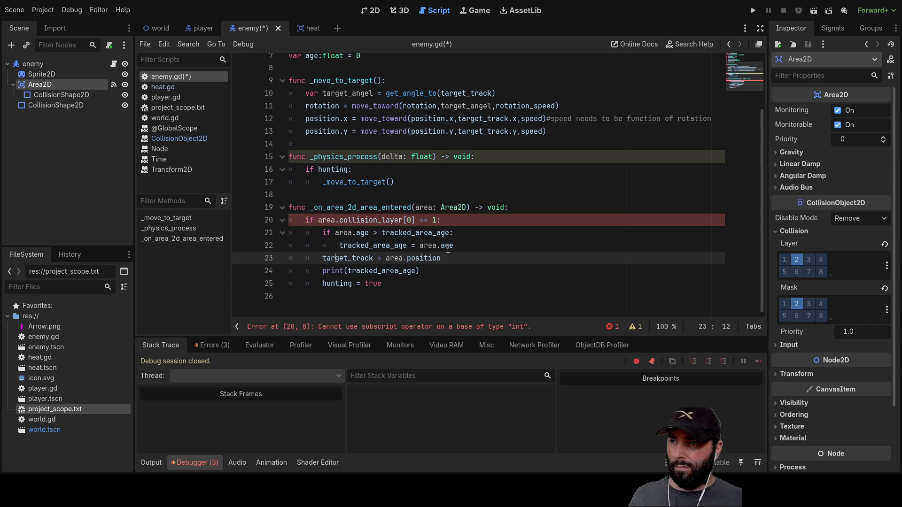
{"action": "key", "text": "Tab"}
{"action": "key", "text": "Down"}
{"action": "key", "text": "Tab"}
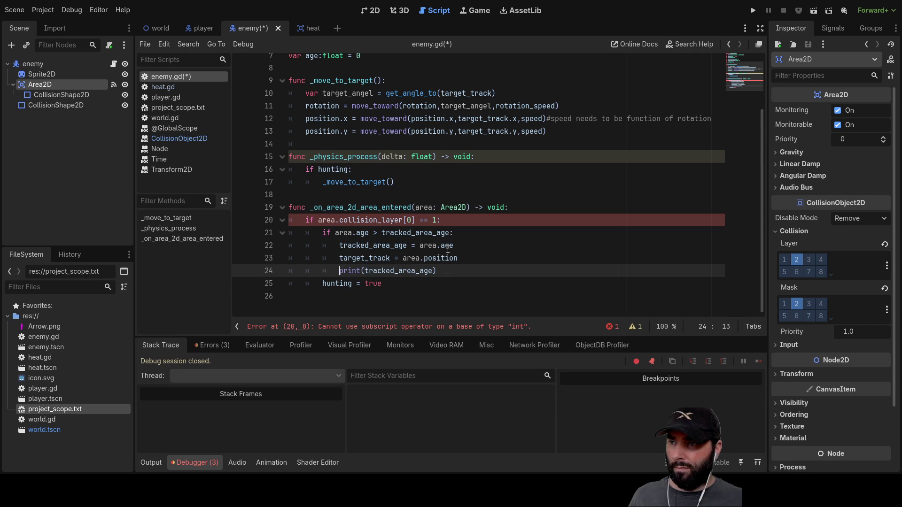
{"action": "key", "text": "Down"}
{"action": "key", "text": "Tab"}
{"action": "key", "text": "Up"}
{"action": "key", "text": "Up"}
{"action": "key", "text": "Up"}
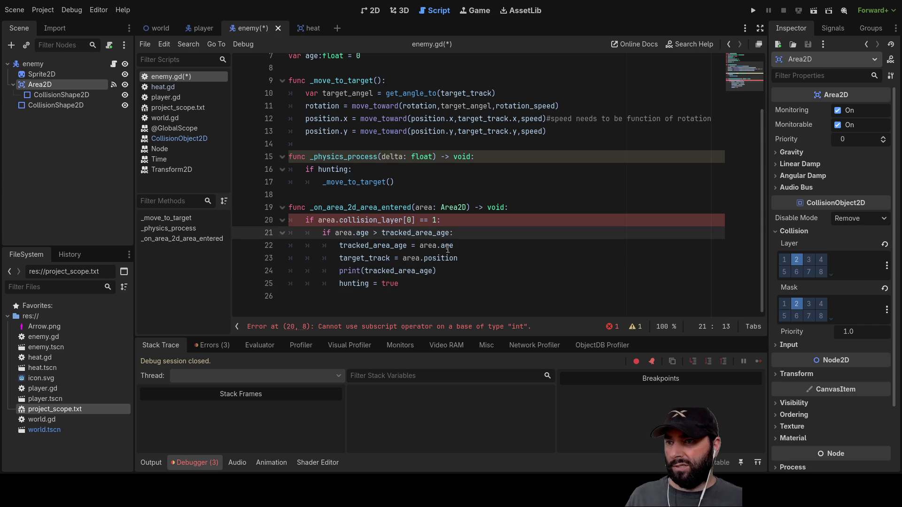
Review line 20 and correct the == comparison in the collision_layer condition
{"action": "key", "text": "Up"}
{"action": "key", "text": "Up"}
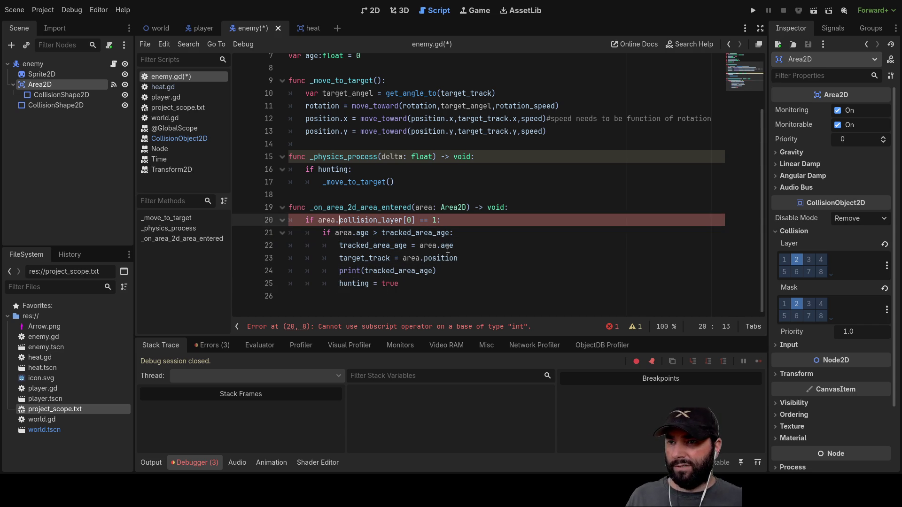
{"action": "key", "text": "Down"}
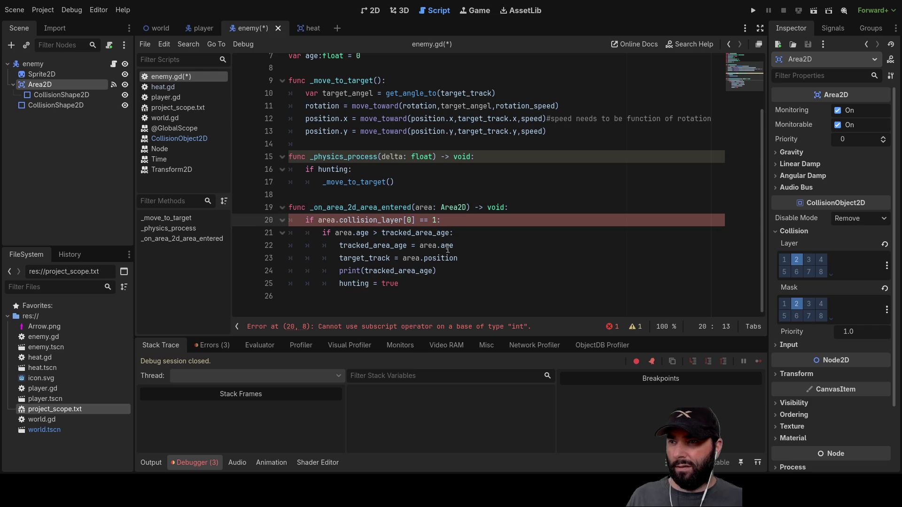
{"action": "key", "text": "Right"}
{"action": "key", "text": "Right"}
{"action": "key", "text": "Right"}
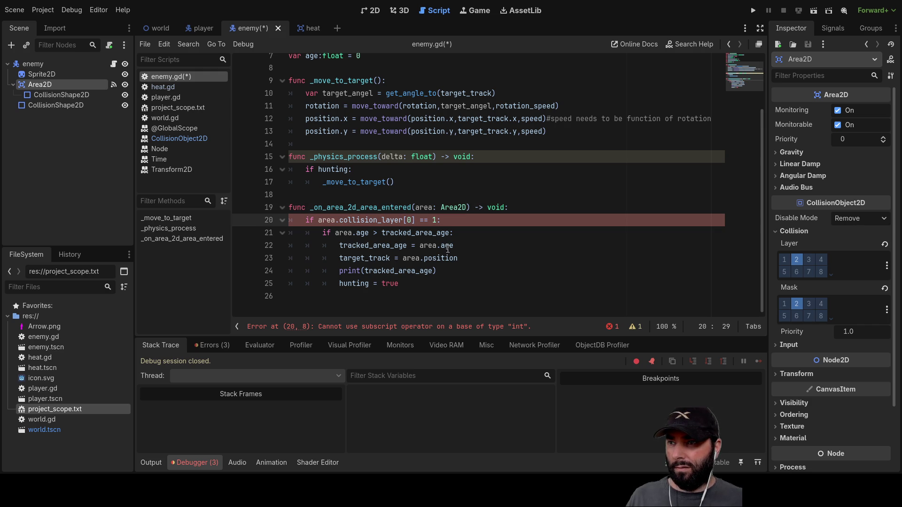
{"action": "key", "text": "Right"}
{"action": "key", "text": "Right"}
{"action": "key", "text": "Right"}
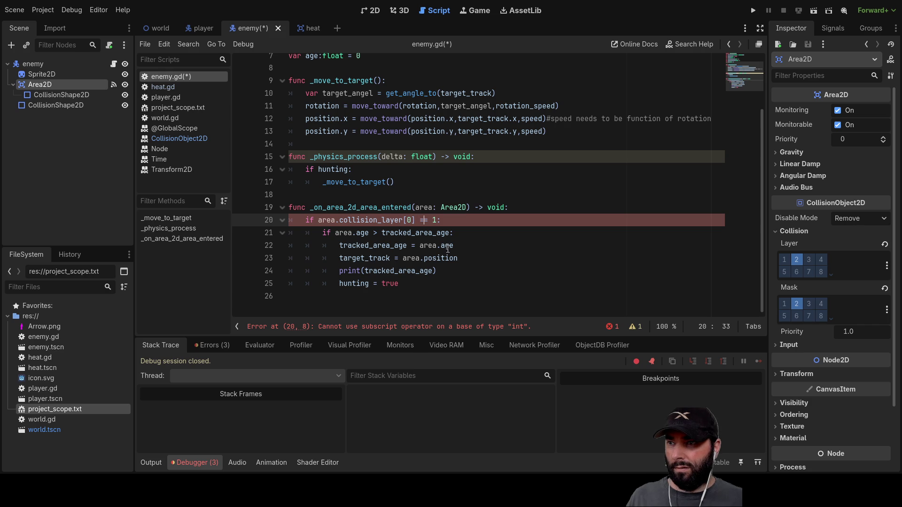
{"action": "key", "text": "Down"}
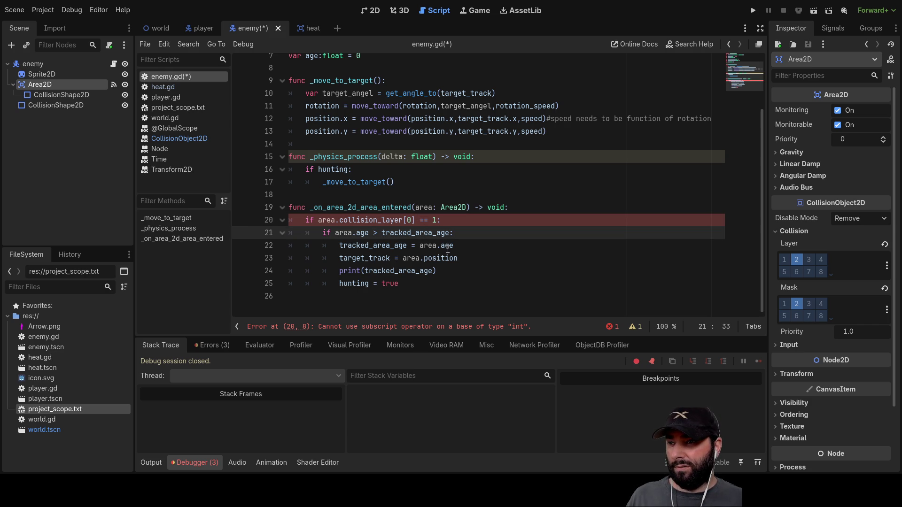
{"action": "key", "text": "Up"}
{"action": "key", "text": "Left"}
{"action": "key", "text": "Left"}
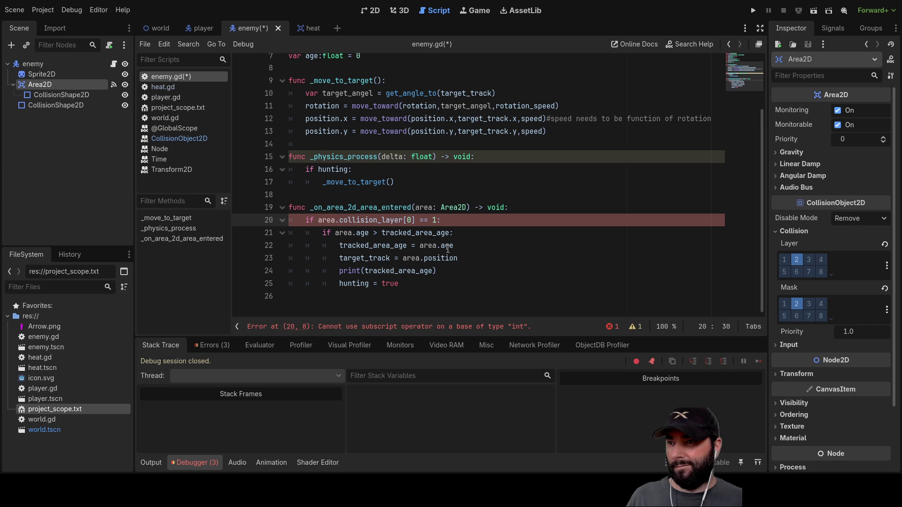
{"action": "key", "text": "Left"}
{"action": "key", "text": "ctrl+Left"}
{"action": "key", "text": "ctrl+Left"}
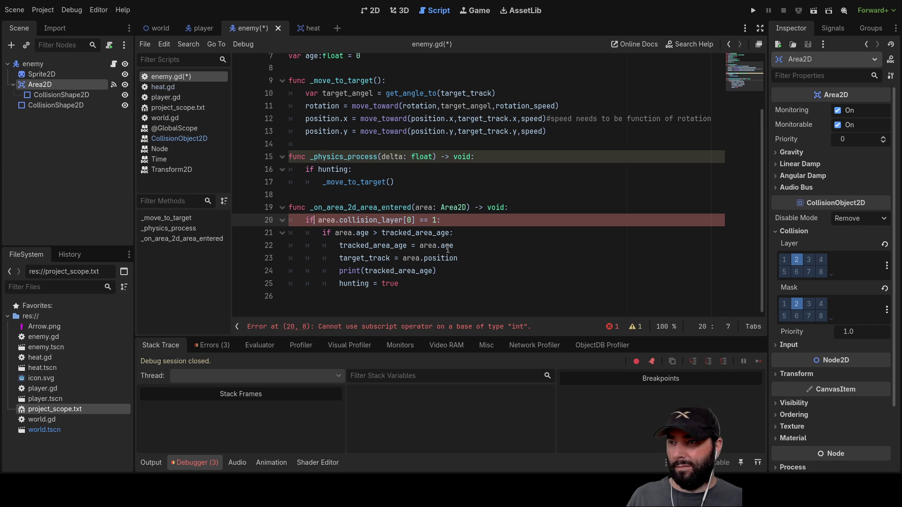
{"action": "key", "text": "Right"}
{"action": "key", "text": "Right"}
{"action": "key", "text": "Right"}
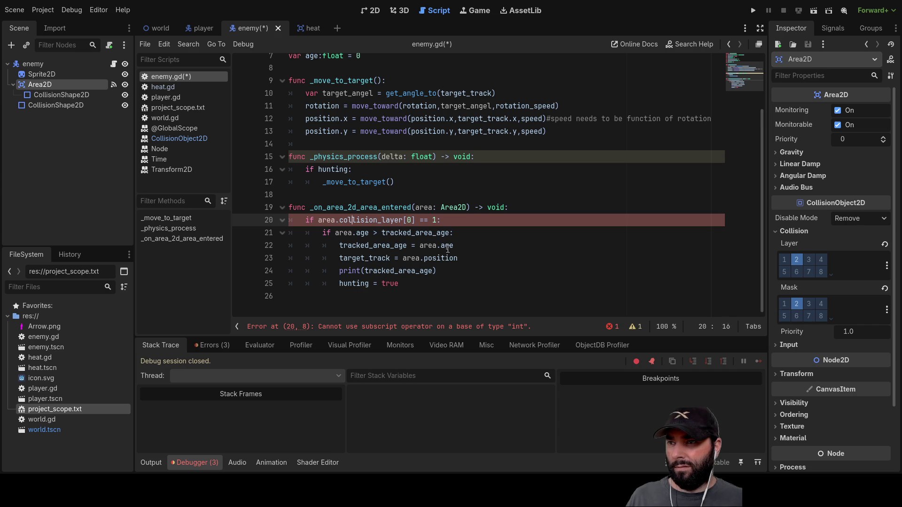
{"action": "key", "text": "Right"}
{"action": "key", "text": "Right"}
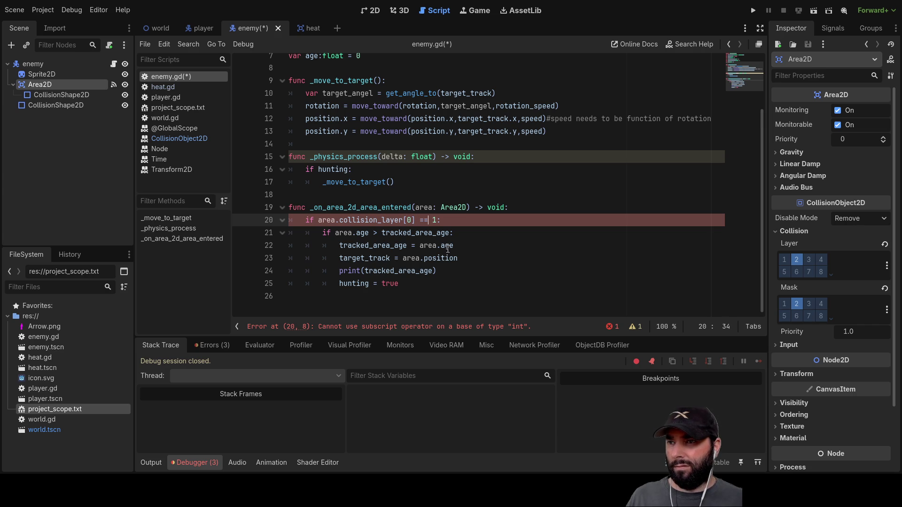
{"action": "key", "text": "BackSpace"}
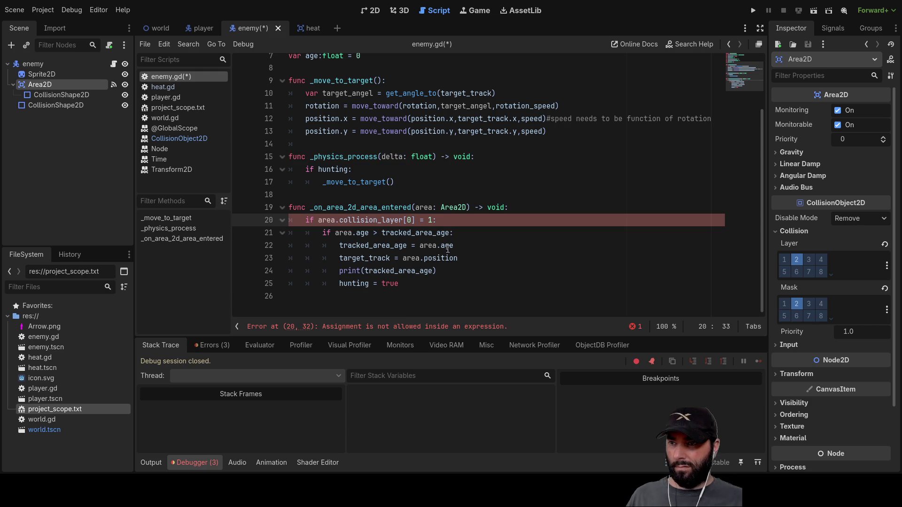
{"action": "type", "text": "="}
Remove the [0] index so line 20 reads if area.collision_layer == 1:
{"action": "key", "text": "Left"}
{"action": "key", "text": "Left"}
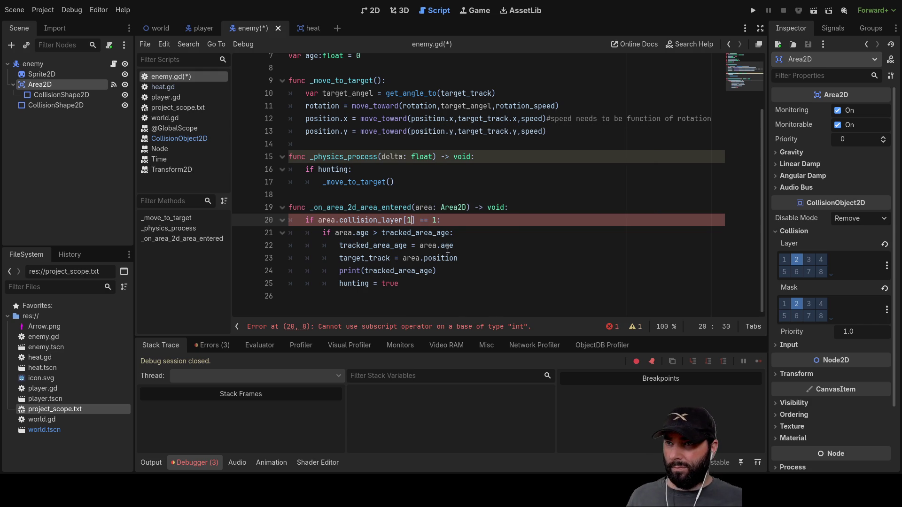
{"action": "key", "text": "BackSpace"}
{"action": "type", "text": "2"}
{"action": "key", "text": "BackSpace"}
{"action": "type", "text": "0"}
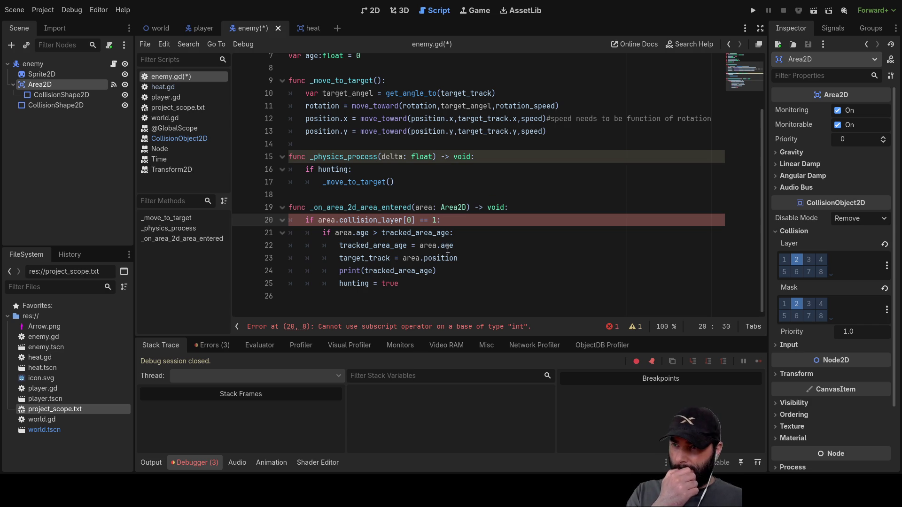
{"action": "key", "text": "Left"}
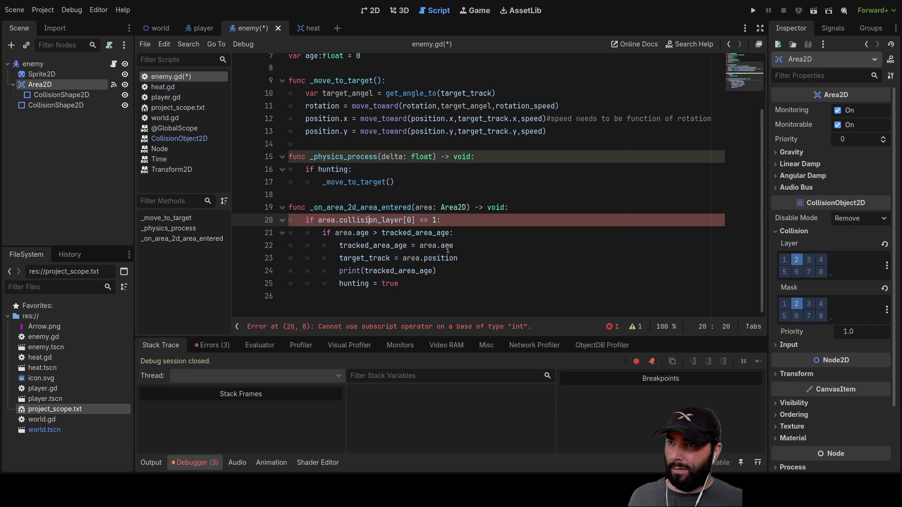
{"action": "key", "text": "Delete"}
{"action": "key", "text": "Delete"}
{"action": "key", "text": "BackSpace"}
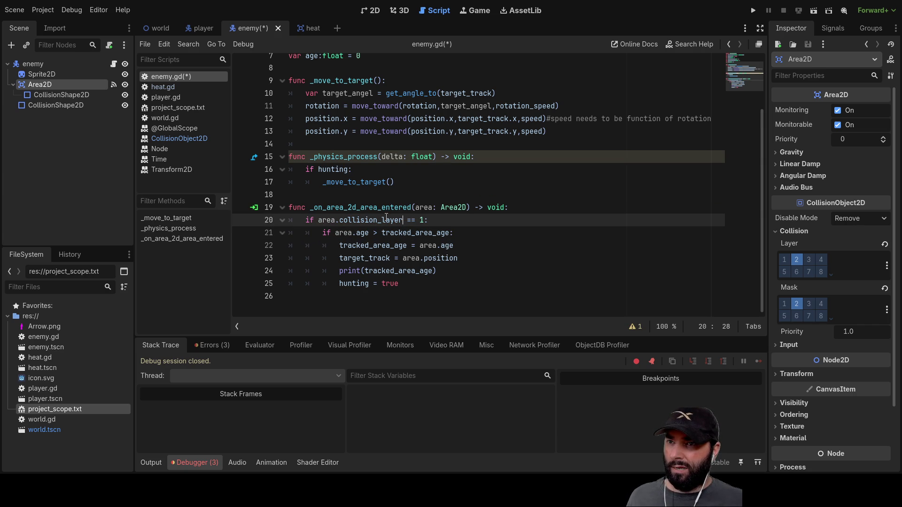
{"action": "left_click", "coordinate": [385, 219], "text": "ctrl"}
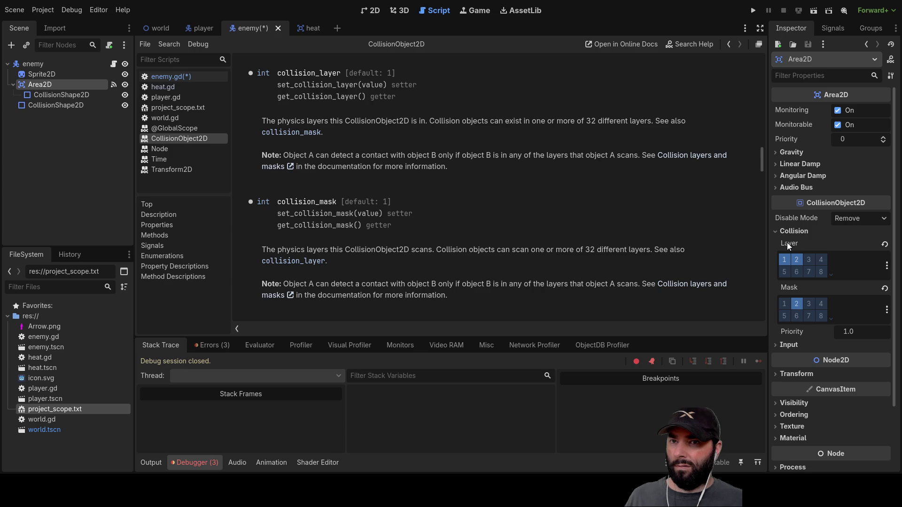
{"action": "left_click", "coordinate": [807, 260]}
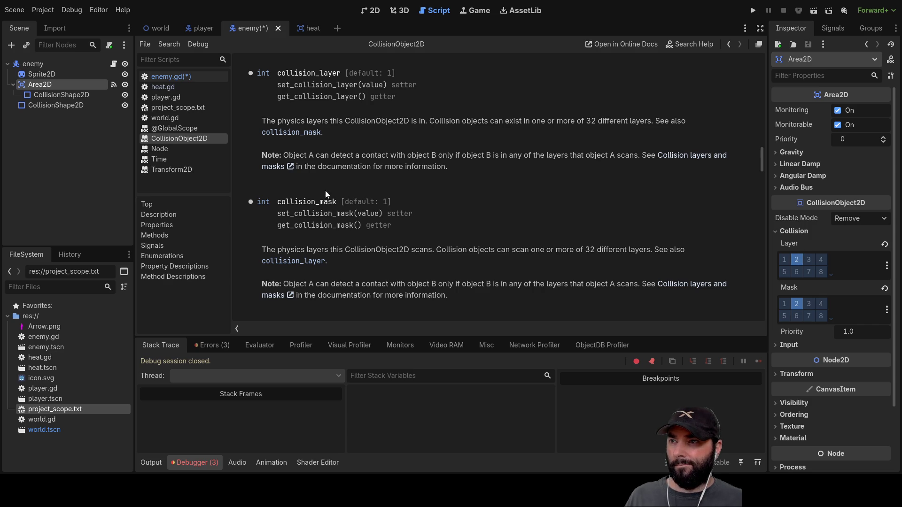
{"action": "left_click", "coordinate": [172, 77]}
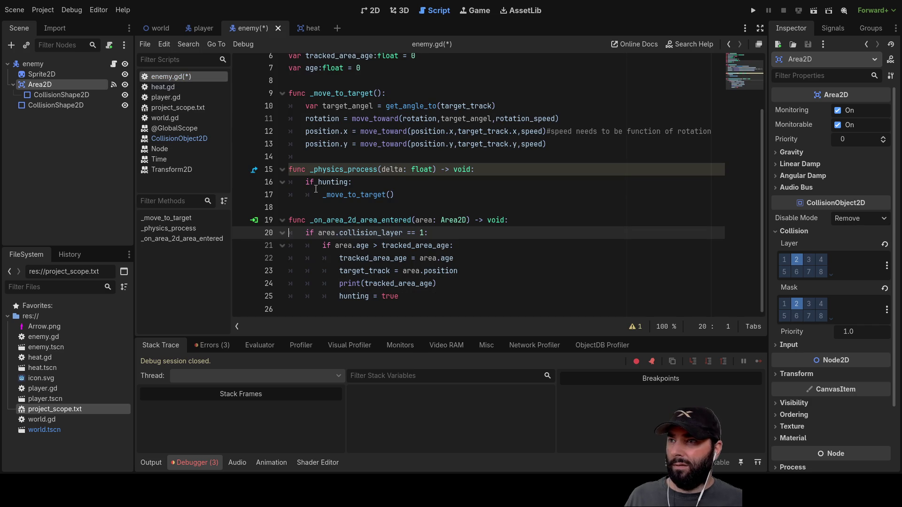
Add print(area.collision_layer) on a new line above the collision check
{"action": "scroll", "coordinate": [335, 146], "scroll_direction": "up", "scroll_amount": 2}
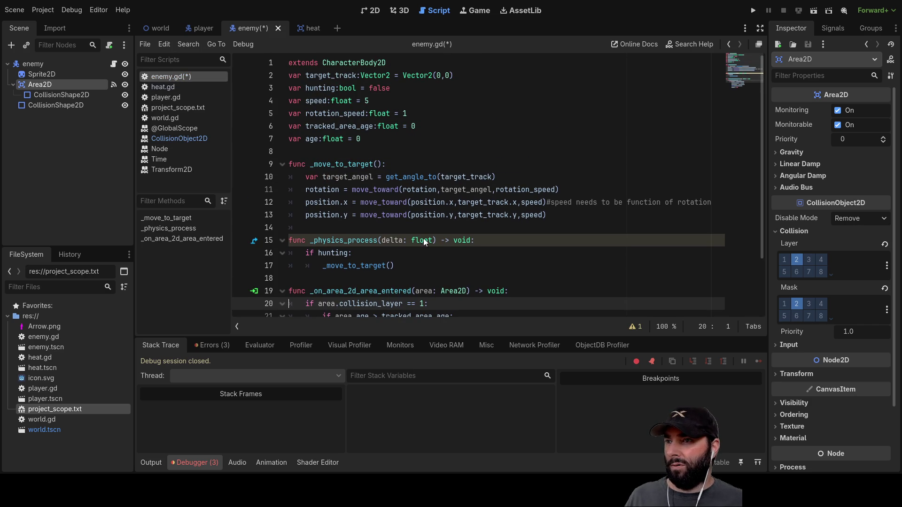
{"action": "scroll", "coordinate": [327, 193], "scroll_direction": "down", "scroll_amount": 1}
{"action": "scroll", "coordinate": [355, 210], "scroll_direction": "down", "scroll_amount": 1}
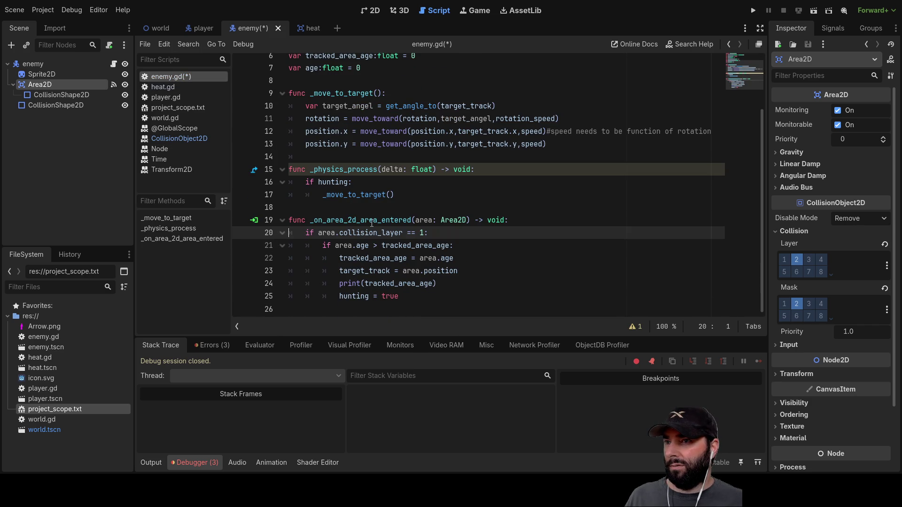
{"action": "key", "text": "Return"}
{"action": "key", "text": "Up"}
{"action": "type", "text": "print()"}
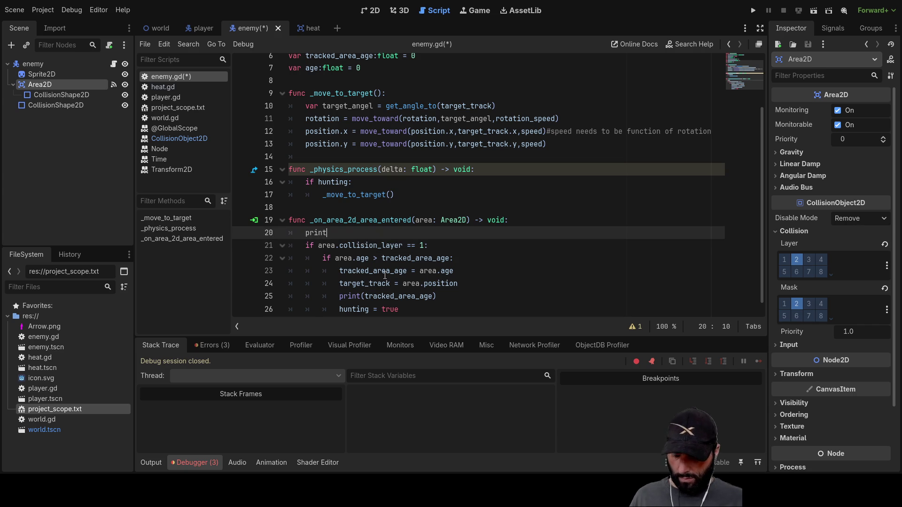
{"action": "left_click_drag", "start_coordinate": [403, 245], "coordinate": [319, 245]}
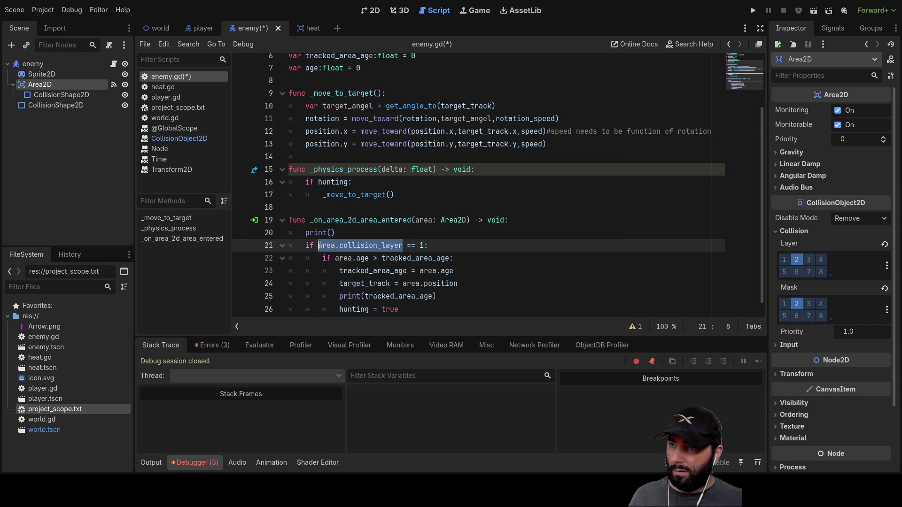
{"action": "key", "text": "ctrl+c"}
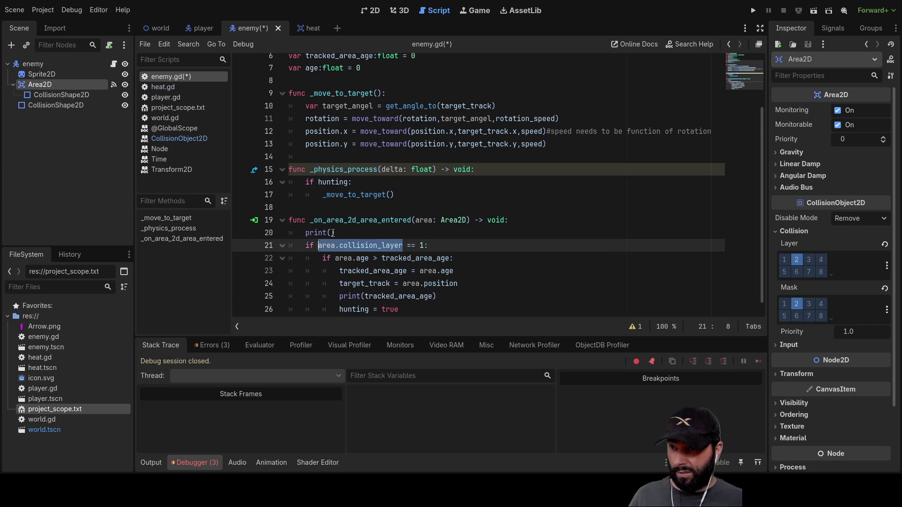
{"action": "left_click", "coordinate": [333, 233]}
{"action": "key", "text": "ctrl+v"}
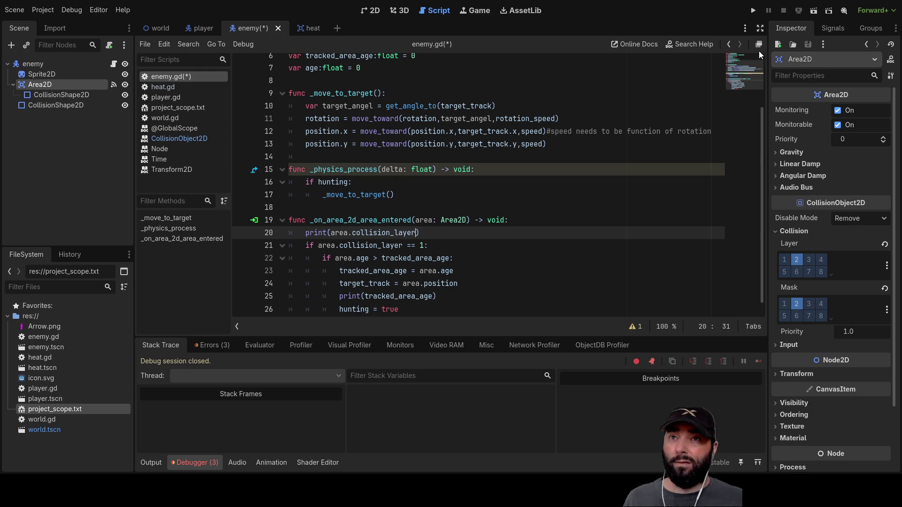
Run the game to test the print, then stop it
{"action": "left_click", "coordinate": [753, 10]}
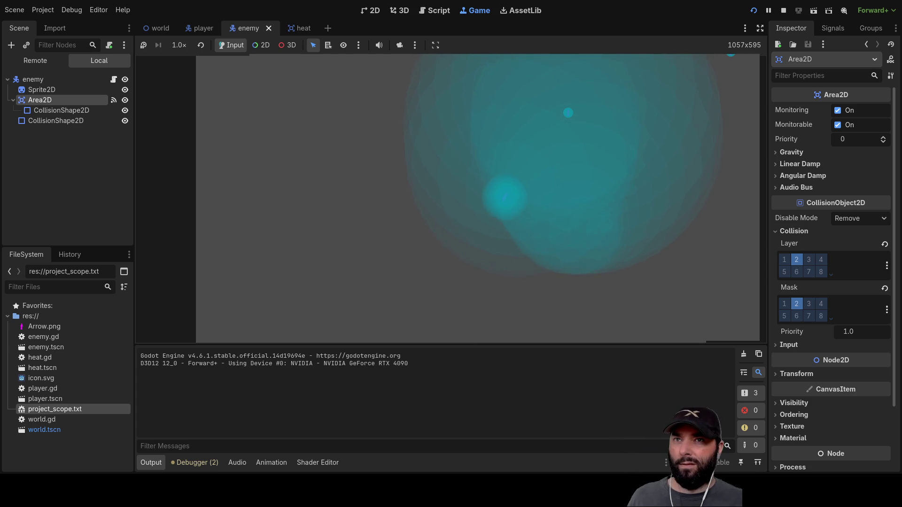
{"action": "left_click", "coordinate": [784, 10]}
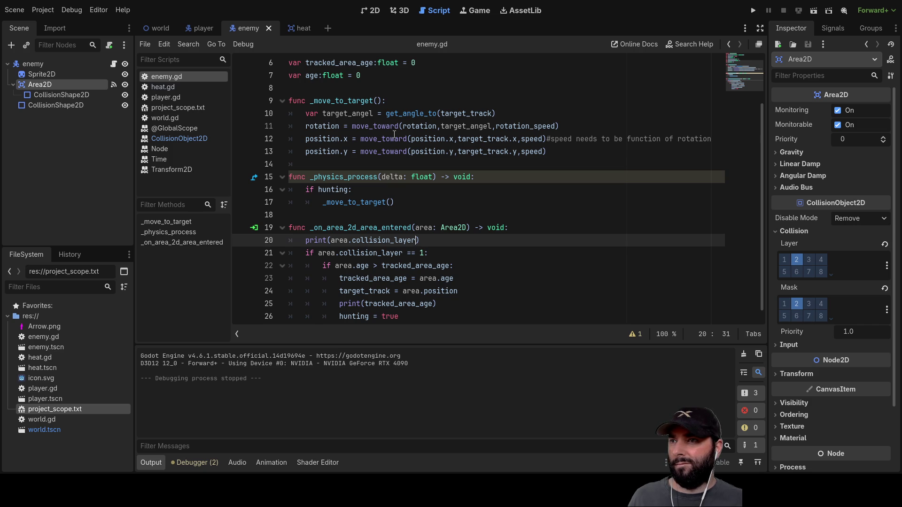
{"action": "scroll", "coordinate": [409, 262], "scroll_direction": "down", "scroll_amount": 1}
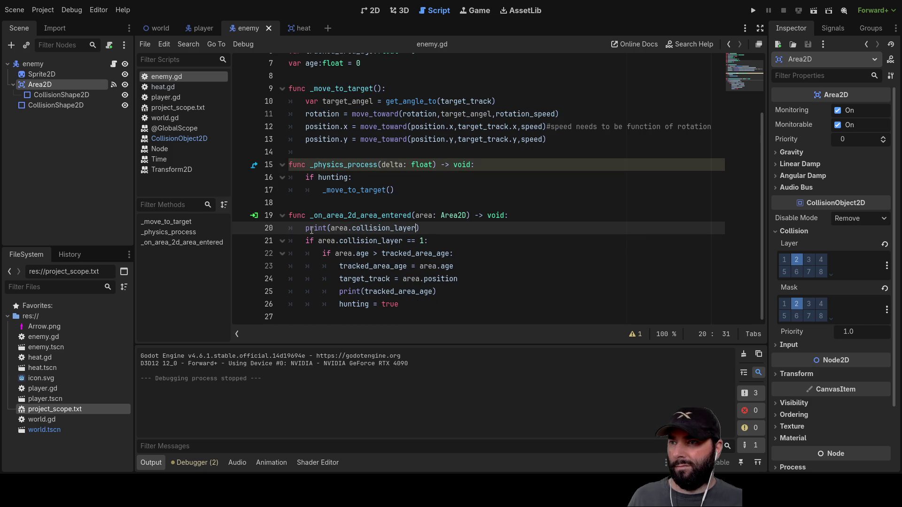
Set the enemy Area2D to collision layer 1 and mask 1 only, then open heat.gd
{"action": "left_click_drag", "start_coordinate": [422, 229], "coordinate": [305, 229]}
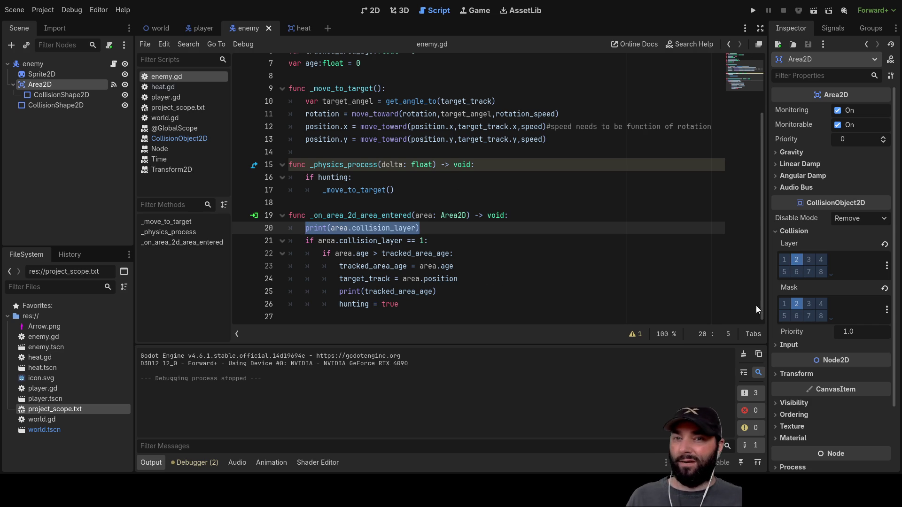
{"action": "left_click", "coordinate": [783, 261]}
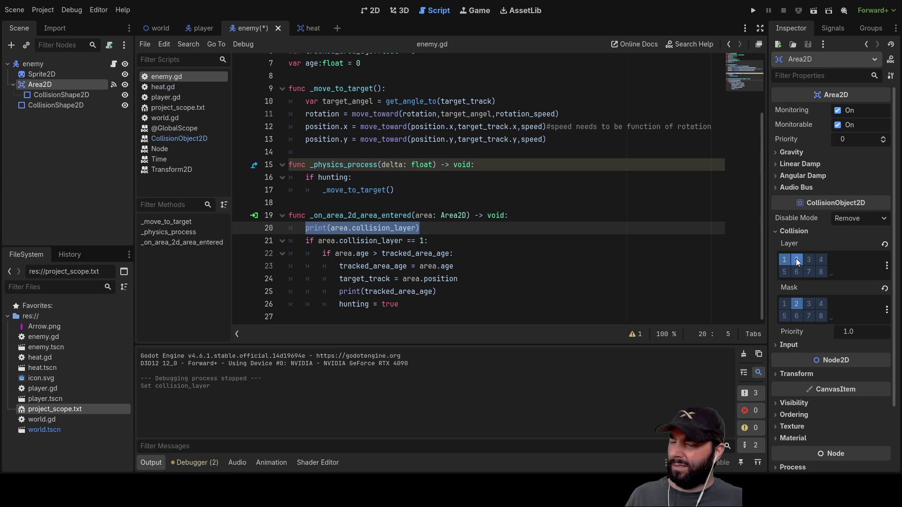
{"action": "left_click", "coordinate": [797, 261]}
{"action": "left_click", "coordinate": [784, 304]}
{"action": "left_click", "coordinate": [796, 303]}
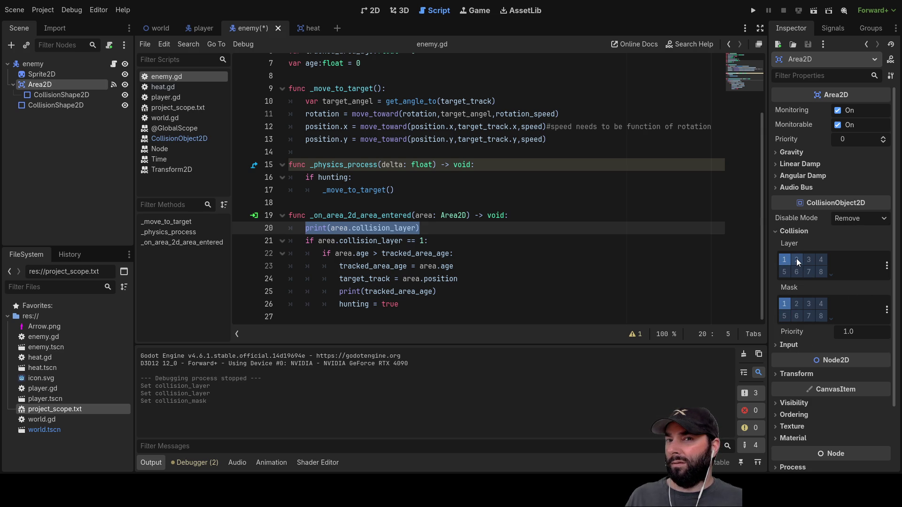
{"action": "left_click", "coordinate": [309, 28]}
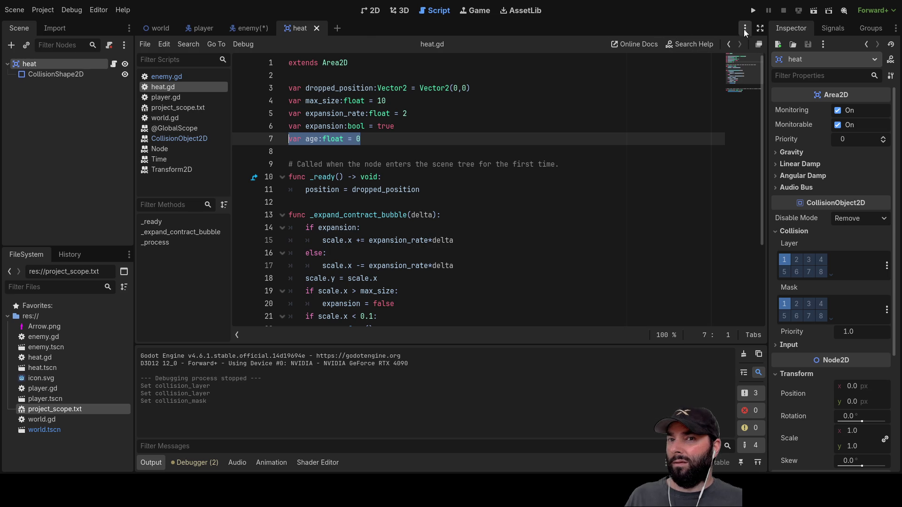
Run the game until the age error, stop it, and inspect heat's CollisionShape2D and collision settings
{"action": "left_click", "coordinate": [753, 11]}
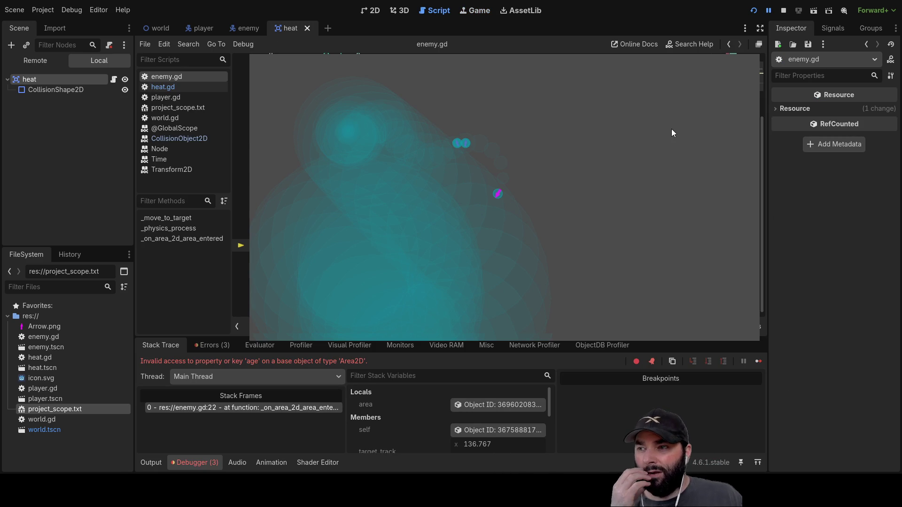
{"action": "key", "text": "F8"}
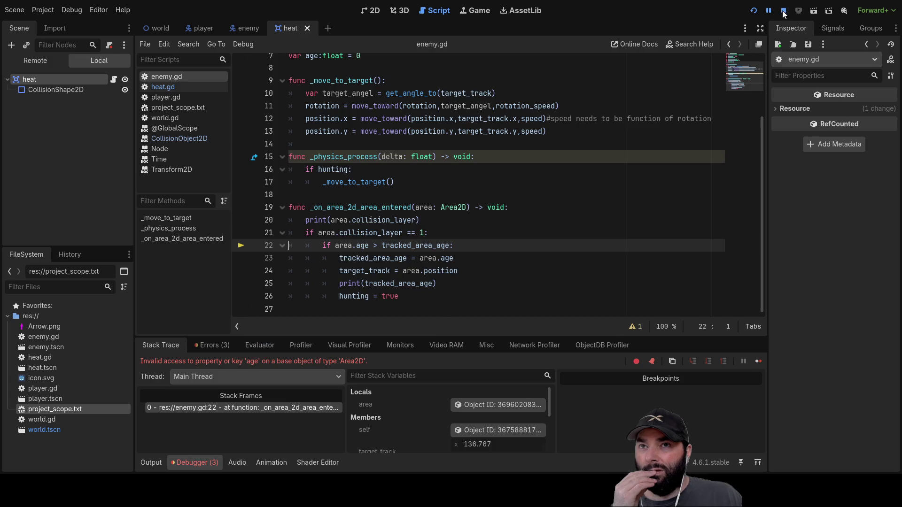
{"action": "left_click", "coordinate": [64, 75]}
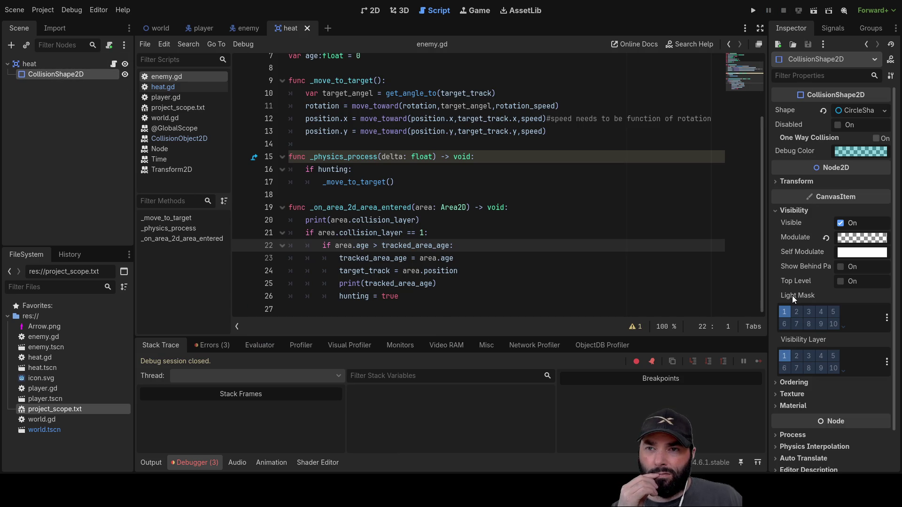
{"action": "scroll", "coordinate": [793, 216], "scroll_direction": "down", "scroll_amount": 2}
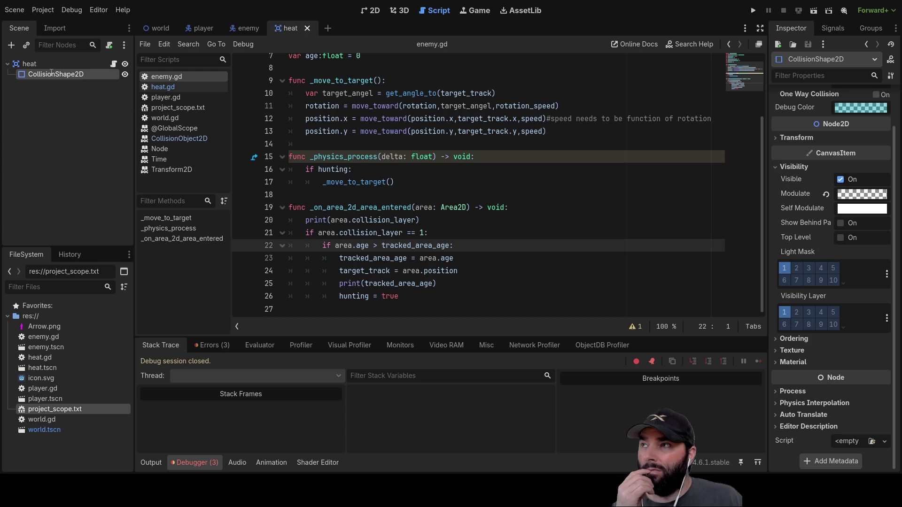
{"action": "left_click", "coordinate": [33, 66]}
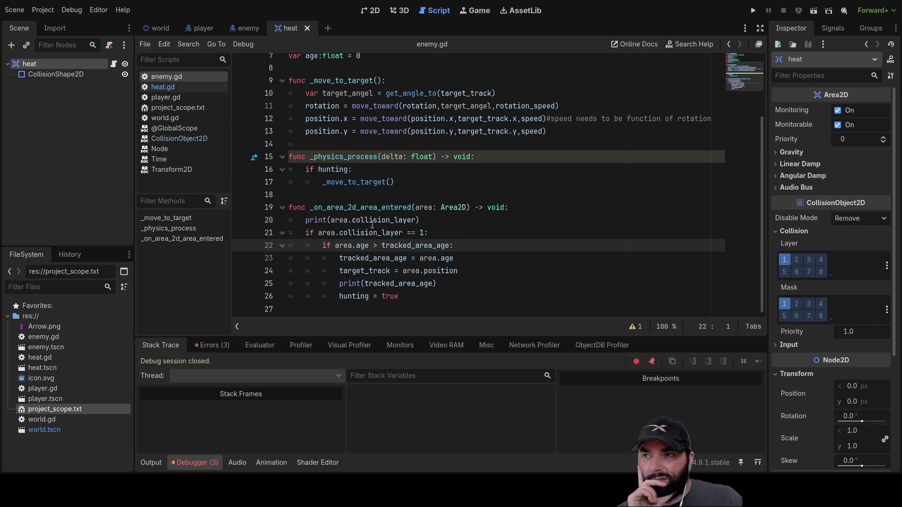
Edit the print statement to output area.collision_mask instead of collision_layer
{"action": "left_click", "coordinate": [416, 220]}
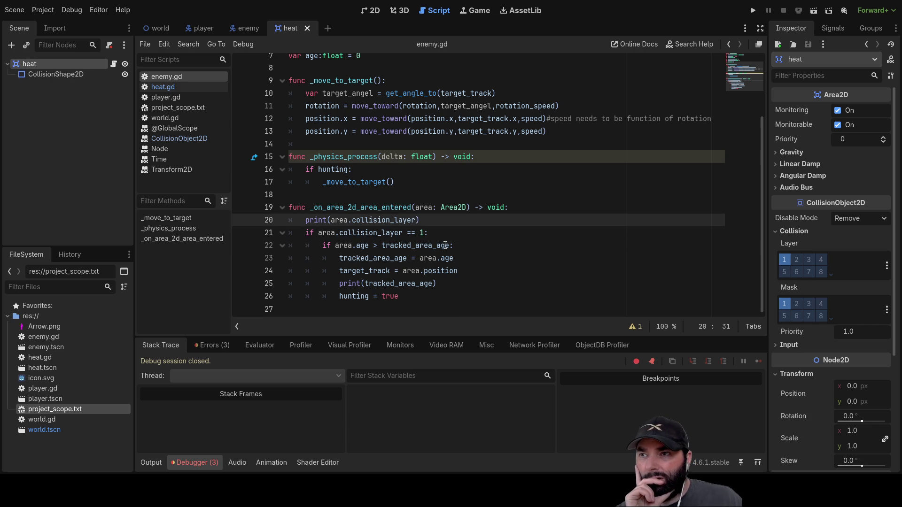
{"action": "key", "text": "BackSpace"}
{"action": "key", "text": "BackSpace"}
{"action": "type", "text": "mask"}
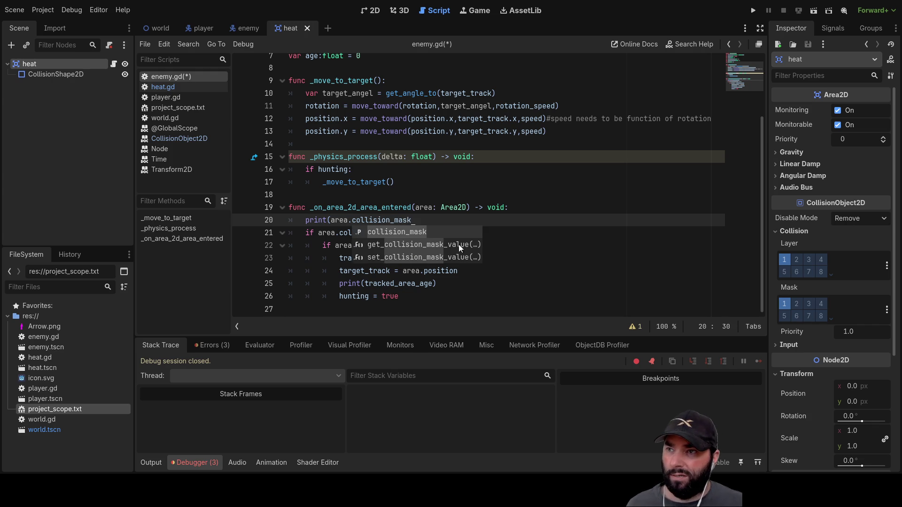
{"action": "key", "text": "Escape"}
{"action": "type", "text": ")"}
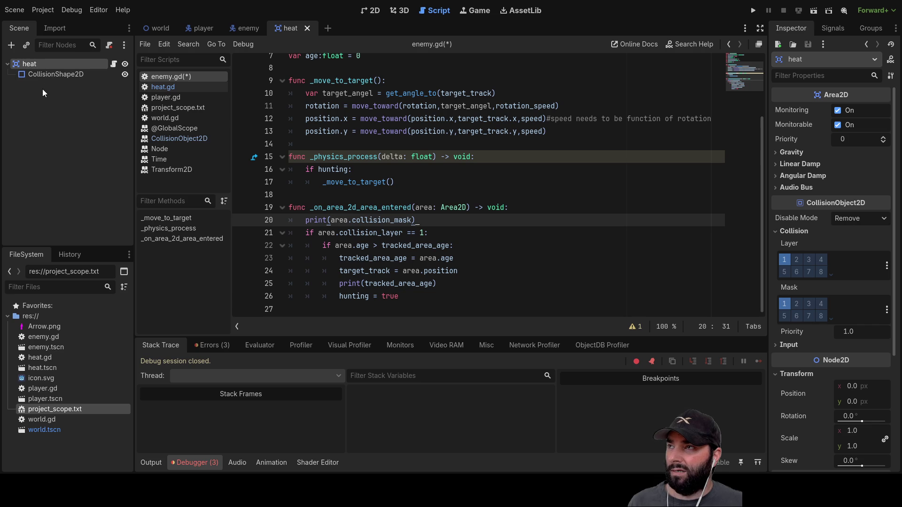
Enable collision mask bit 2 on the enemy Area2D, then run and stop the game
{"action": "left_click", "coordinate": [253, 30]}
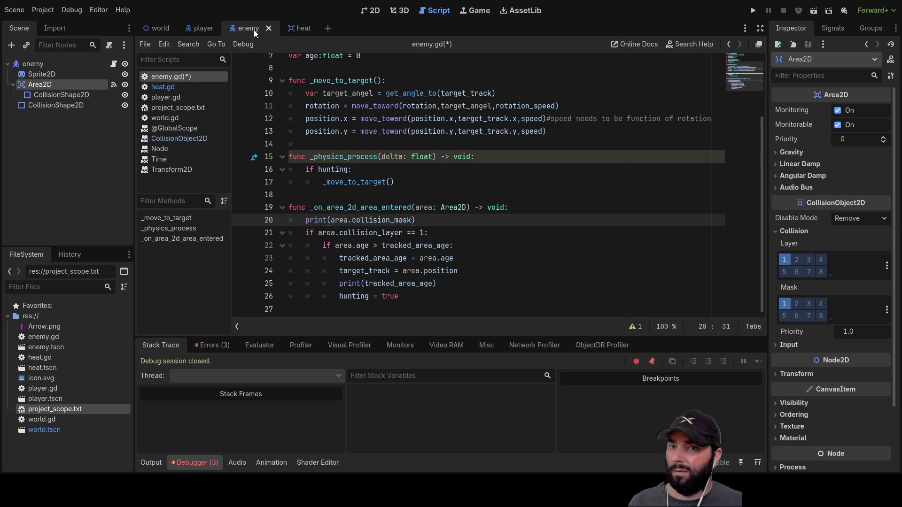
{"action": "left_click", "coordinate": [797, 304]}
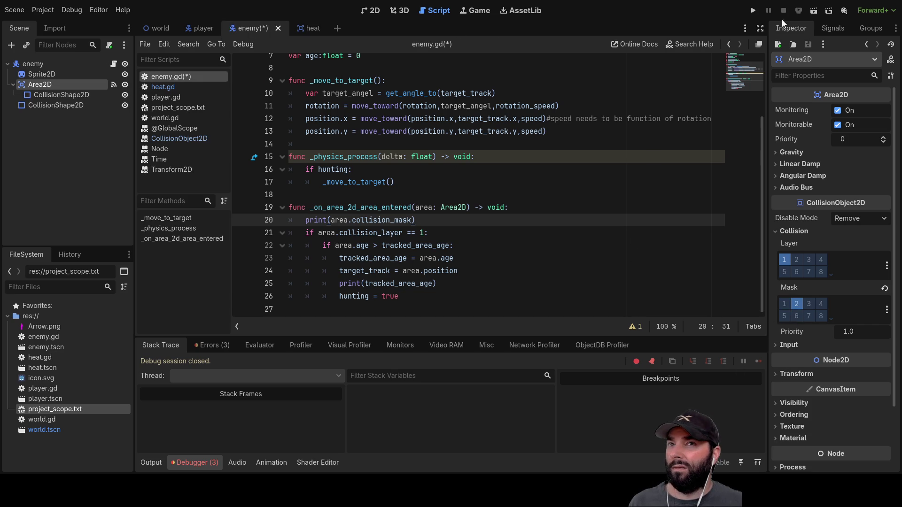
{"action": "left_click", "coordinate": [755, 10]}
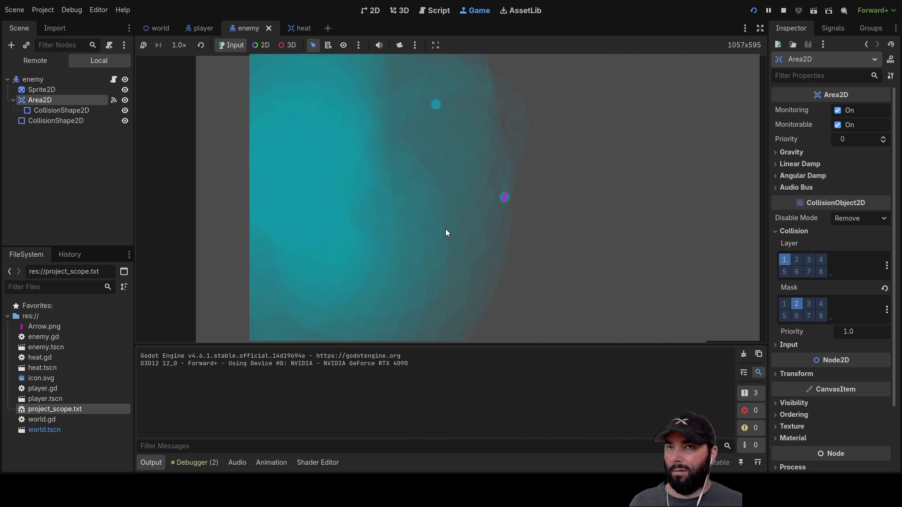
{"action": "key", "text": "F8"}
Reset the enemy Area2D mask to layer 1 and inspect the player's Sprite2D and collision shape
{"action": "left_click", "coordinate": [786, 303]}
{"action": "left_click", "coordinate": [794, 303]}
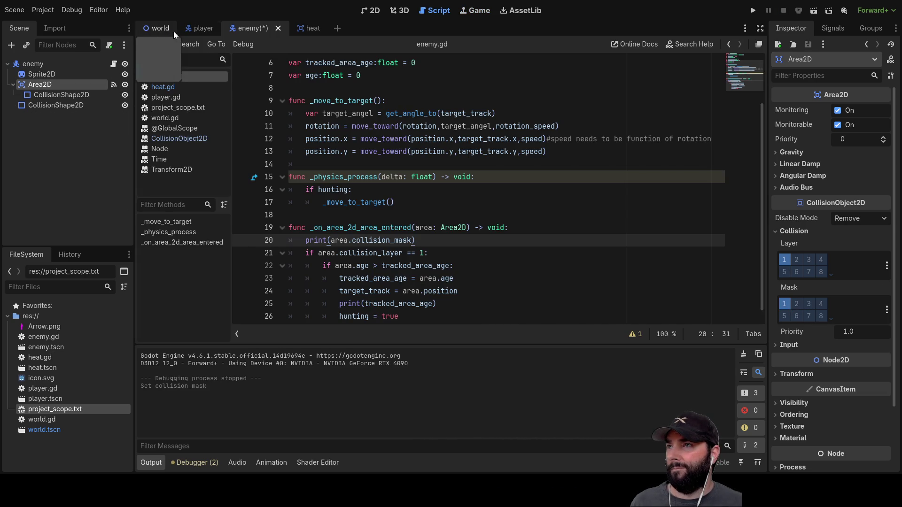
{"action": "left_click", "coordinate": [202, 28]}
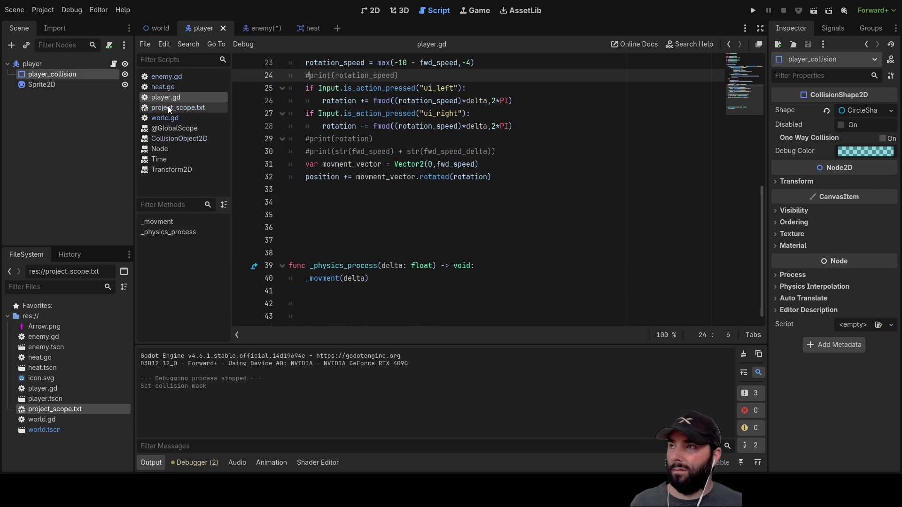
{"action": "left_click", "coordinate": [43, 84]}
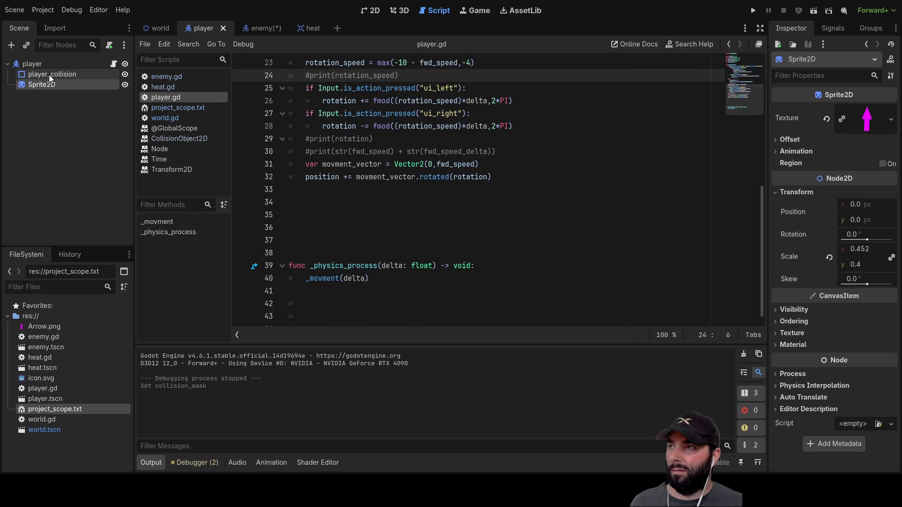
{"action": "left_click", "coordinate": [49, 75]}
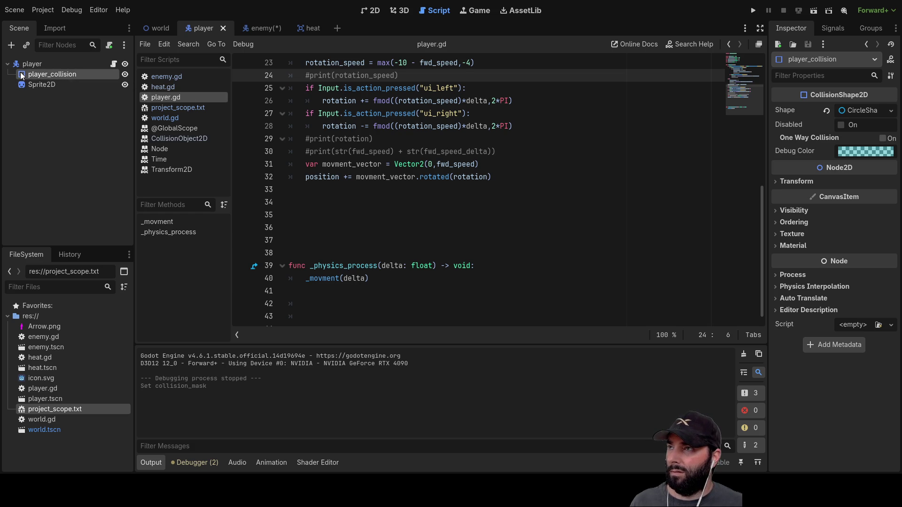
{"action": "left_click", "coordinate": [309, 28]}
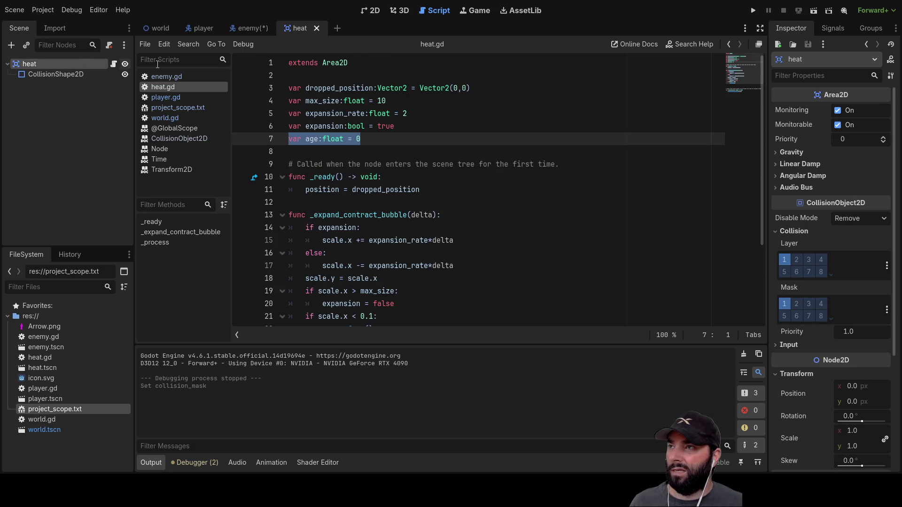
Add layer 2 to the enemy Area2D mask and run the game
{"action": "left_click", "coordinate": [252, 29]}
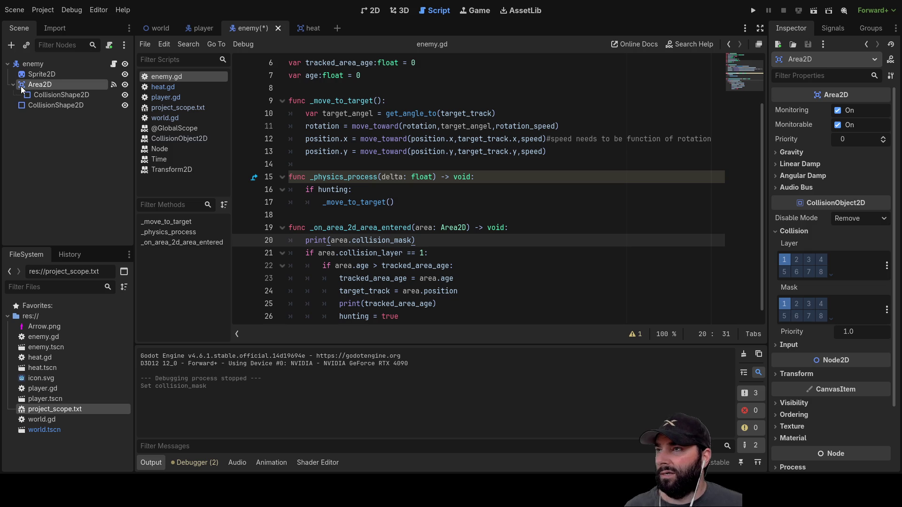
{"action": "left_click", "coordinate": [798, 305]}
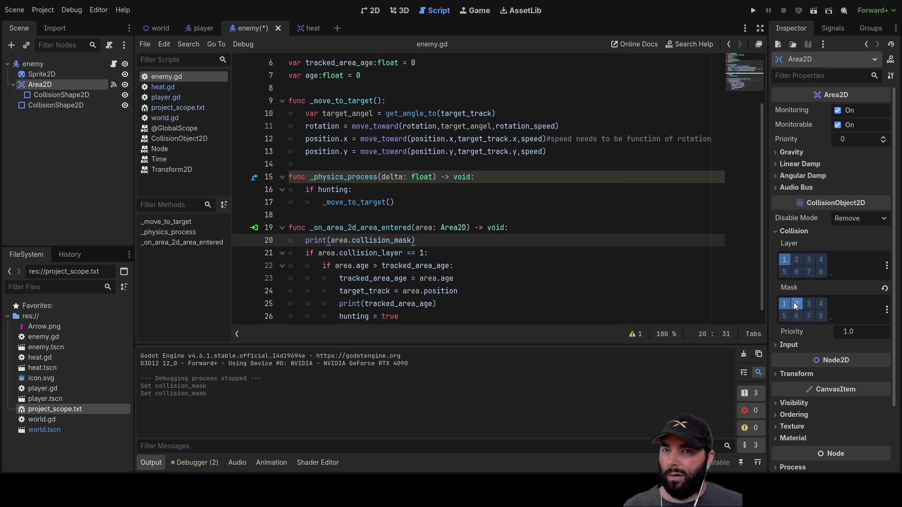
{"action": "left_click", "coordinate": [755, 12]}
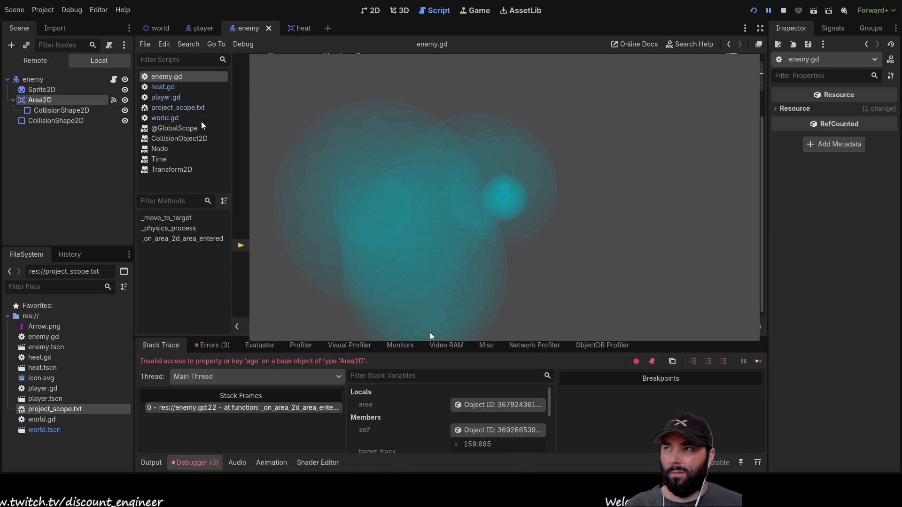
Enable collision layer bit 2 on the enemy Area2D and restart the running game
{"action": "left_click", "coordinate": [26, 101]}
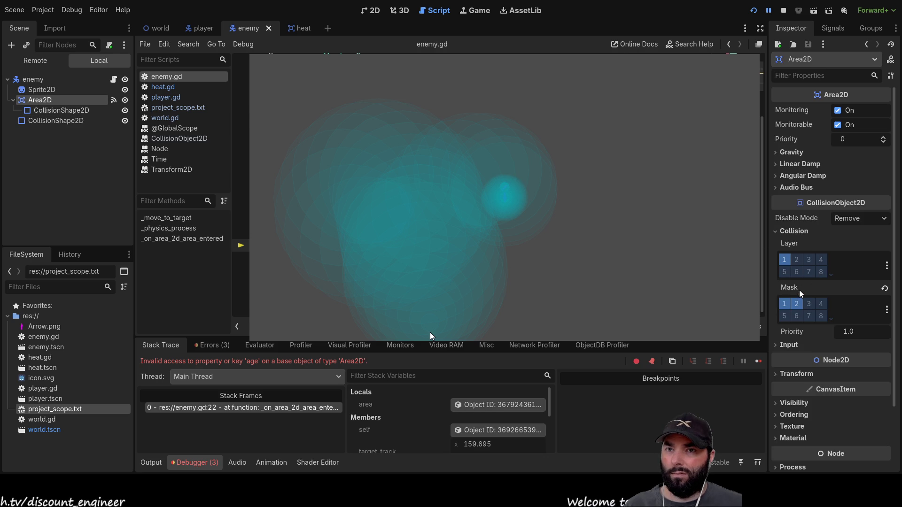
{"action": "left_click", "coordinate": [796, 260]}
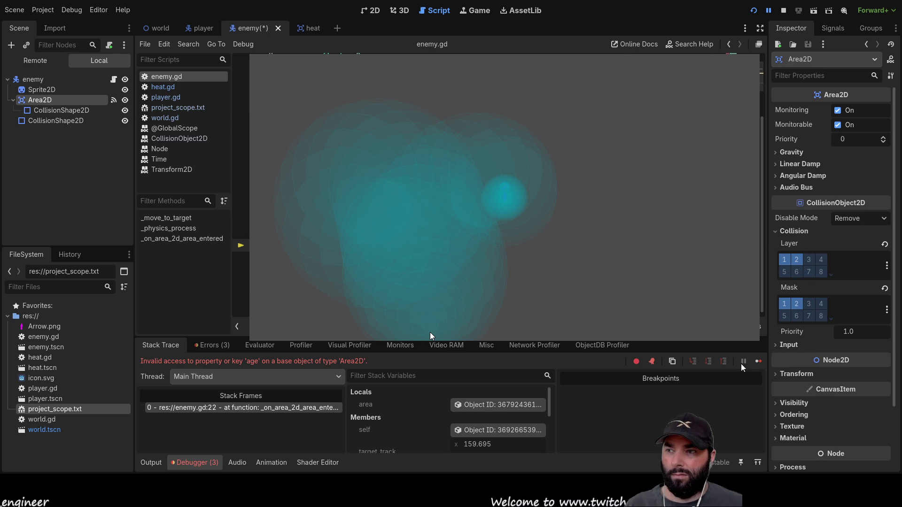
{"action": "left_click", "coordinate": [784, 10]}
{"action": "left_click", "coordinate": [754, 10]}
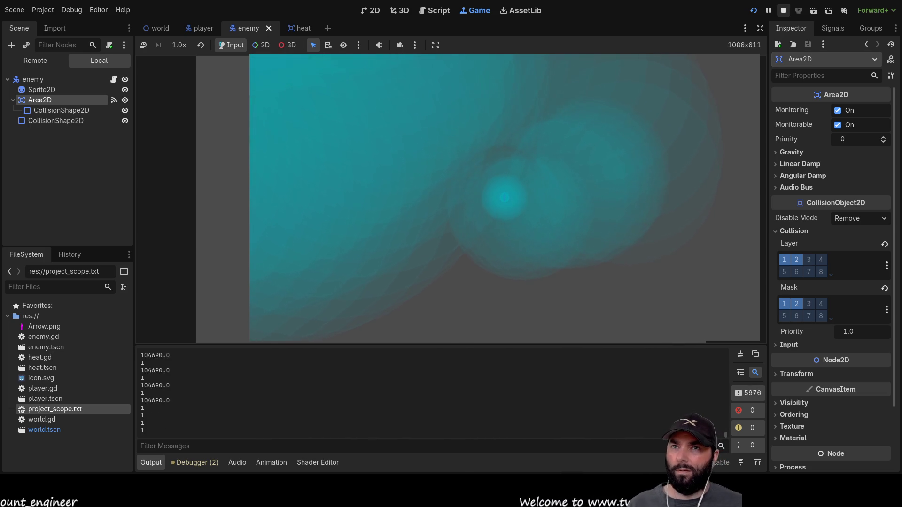
Stop the game with F8 after the heat bubble ages climb to 106439.0
{"action": "key", "text": "F8"}
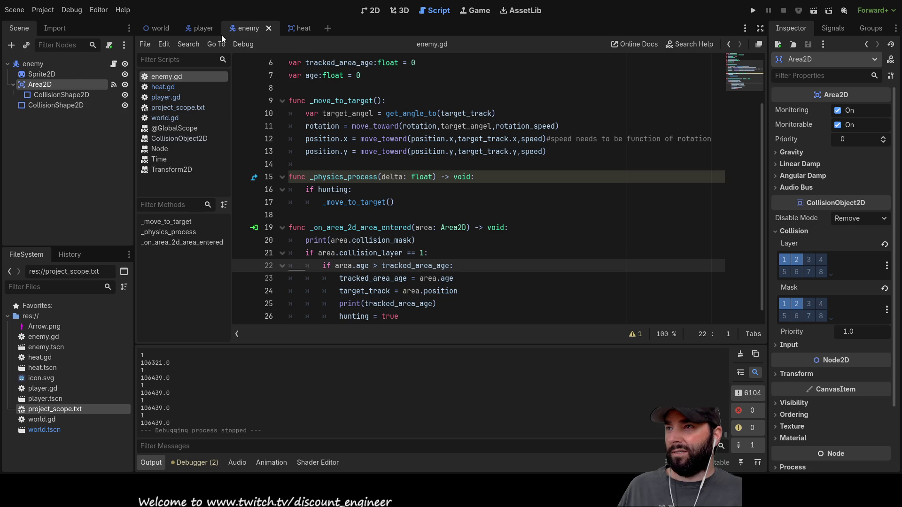
Review the player, heat and enemy scripts in turn
{"action": "left_click", "coordinate": [205, 29]}
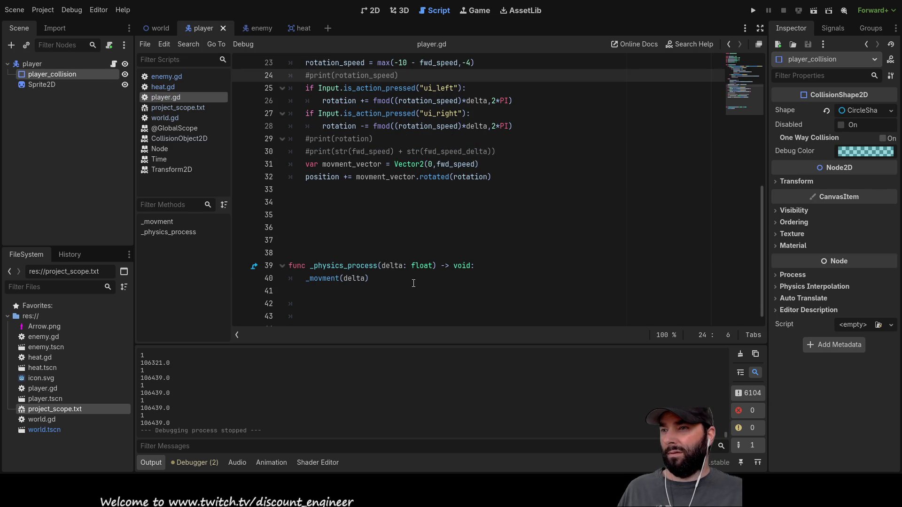
{"action": "scroll", "coordinate": [440, 243], "scroll_direction": "up", "scroll_amount": 5}
{"action": "scroll", "coordinate": [445, 282], "scroll_direction": "up", "scroll_amount": 2}
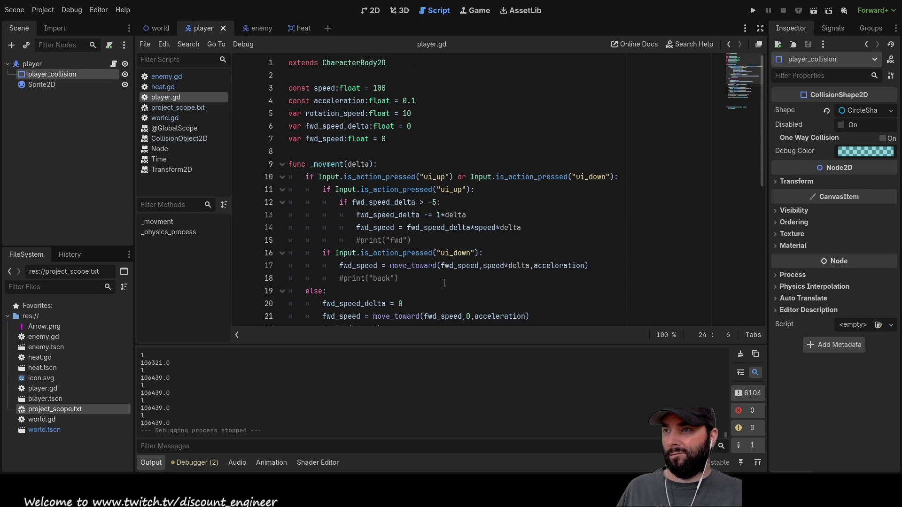
{"action": "left_click", "coordinate": [301, 28]}
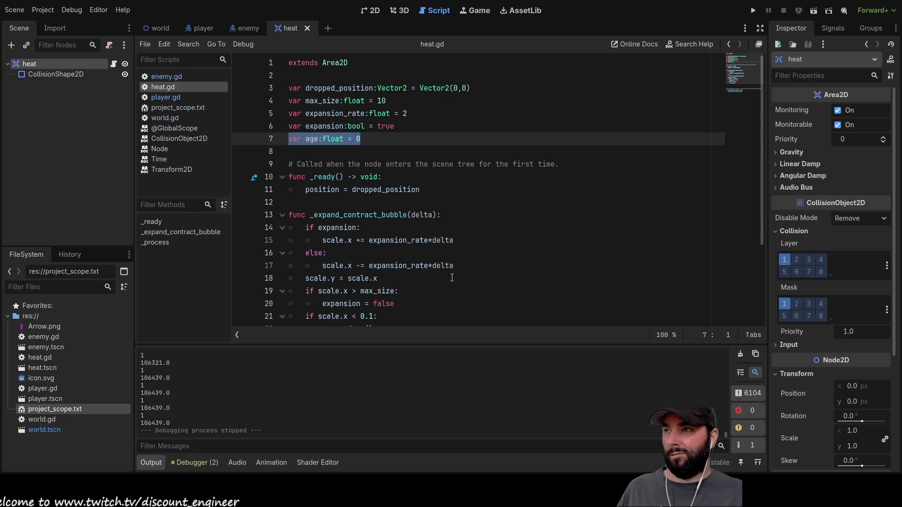
{"action": "left_click", "coordinate": [240, 29]}
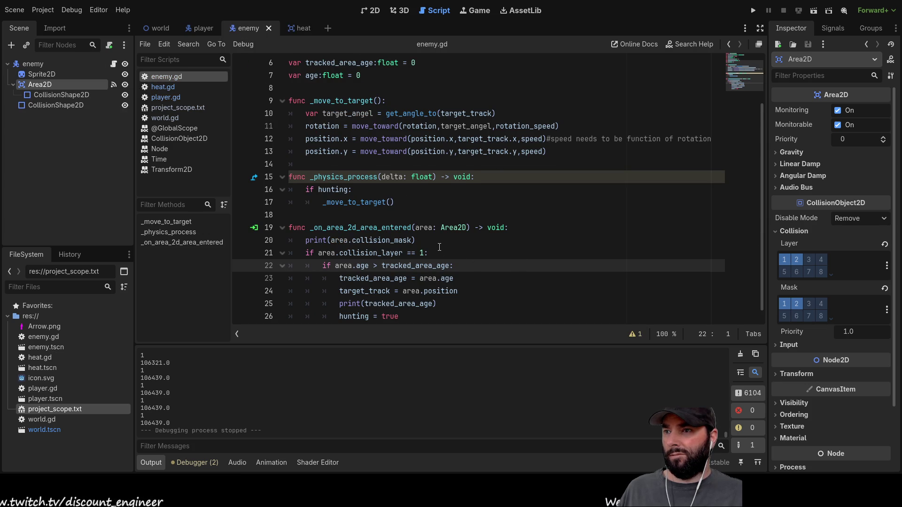
{"action": "scroll", "coordinate": [439, 247], "scroll_direction": "down", "scroll_amount": 1}
{"action": "scroll", "coordinate": [439, 247], "scroll_direction": "up", "scroll_amount": 3}
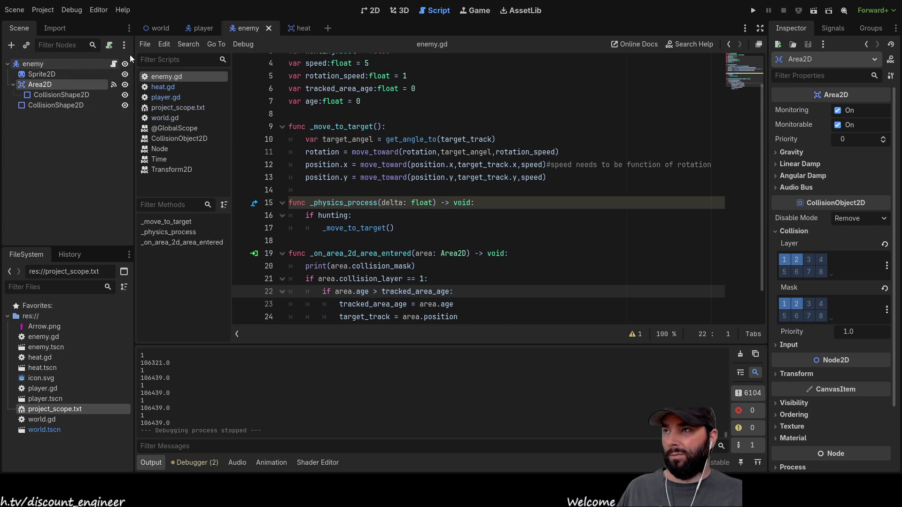
Open world.gd and select the _heat_trail call on line 28 in _physics_process
{"action": "left_click", "coordinate": [157, 29]}
{"action": "left_click", "coordinate": [61, 58]}
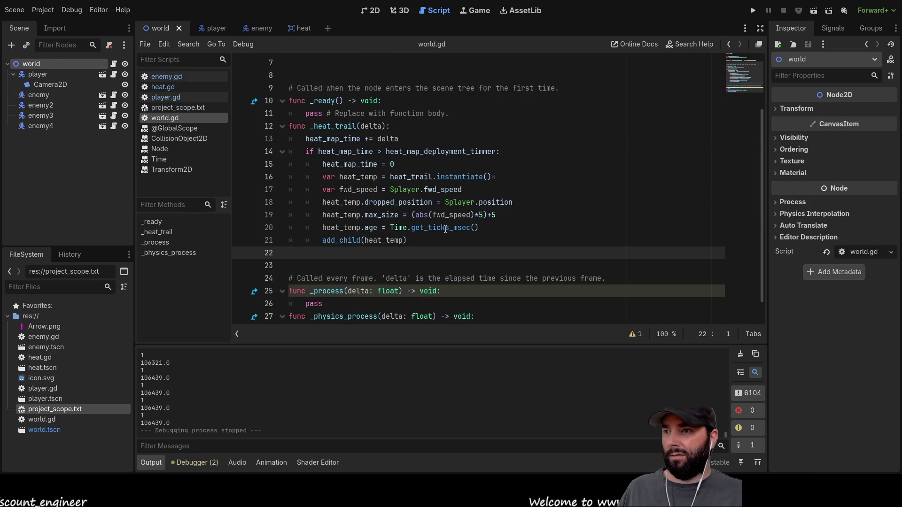
{"action": "scroll", "coordinate": [445, 229], "scroll_direction": "down", "scroll_amount": 1}
{"action": "double_click", "coordinate": [340, 305]}
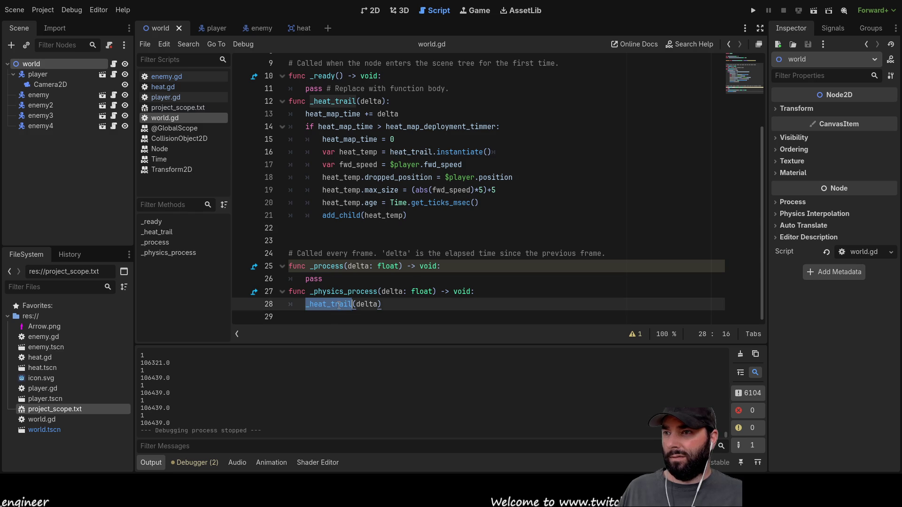
Insert a blank line 18 above the dropped_position assignment in _heat_trail
{"action": "scroll", "coordinate": [428, 193], "scroll_direction": "up", "scroll_amount": 2}
{"action": "scroll", "coordinate": [413, 199], "scroll_direction": "down", "scroll_amount": 2}
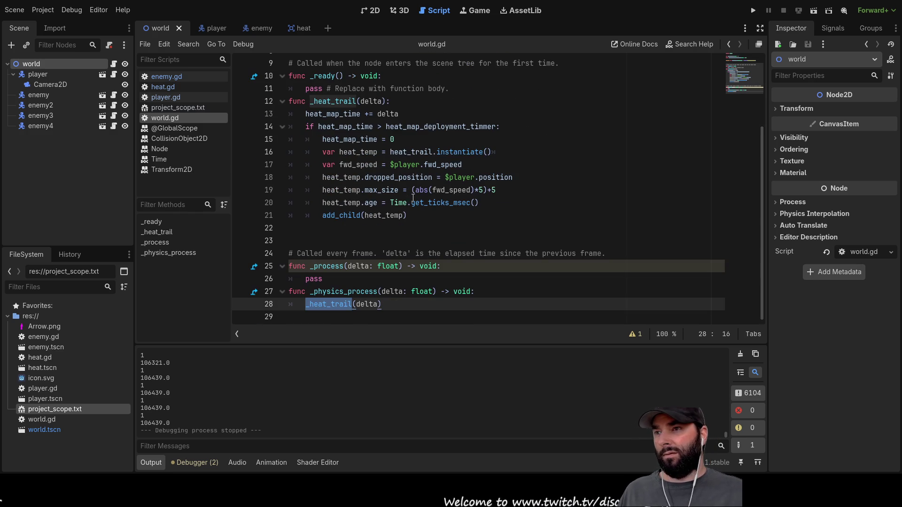
{"action": "left_click", "coordinate": [321, 190]}
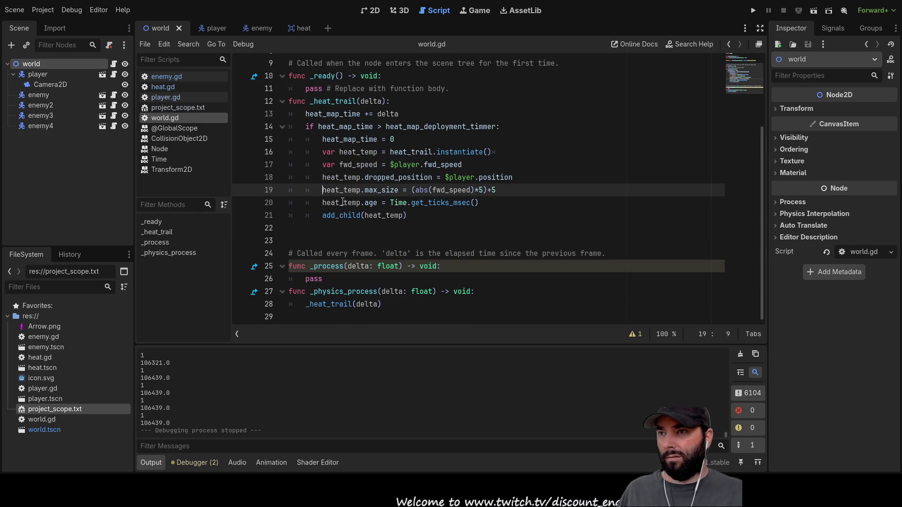
{"action": "double_click", "coordinate": [343, 178]}
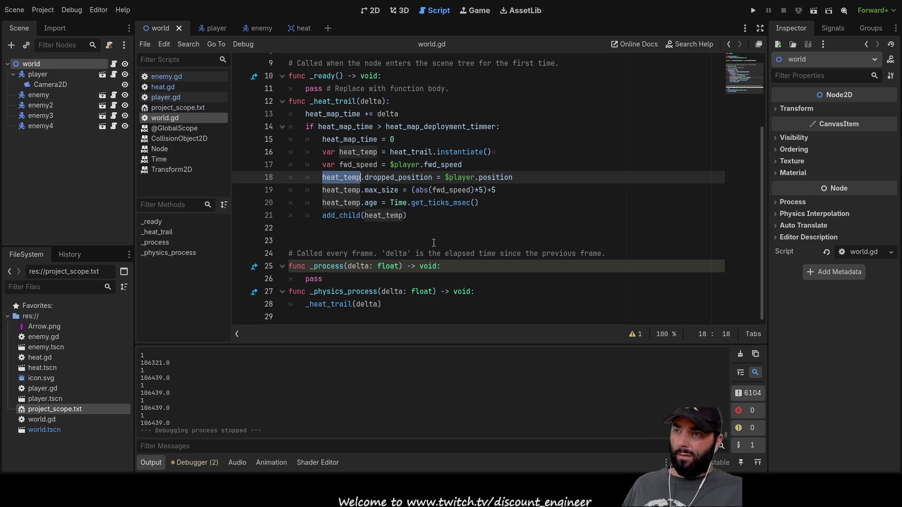
{"action": "key", "text": "Home"}
{"action": "key", "text": "Return"}
{"action": "key", "text": "Up"}
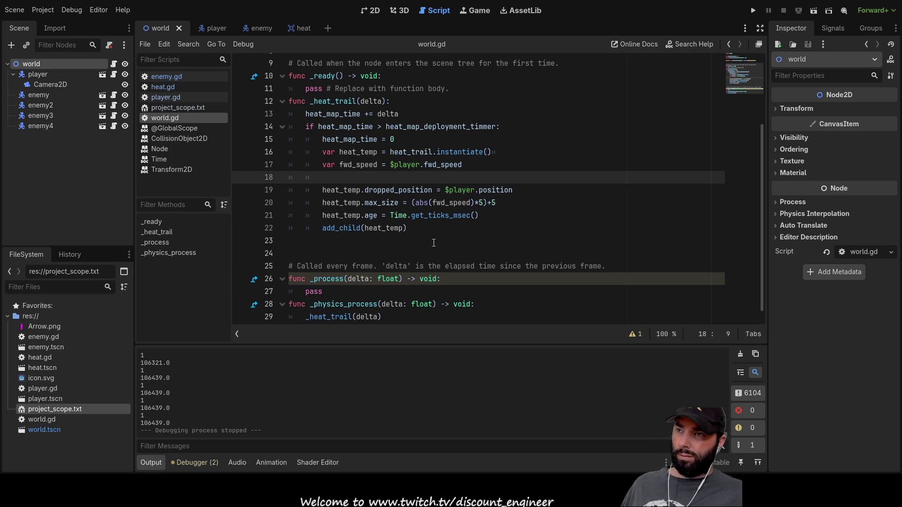
Paste heat_temp onto line 18 and follow it with a period
{"action": "double_click", "coordinate": [352, 190]}
{"action": "key", "text": "ctrl+c"}
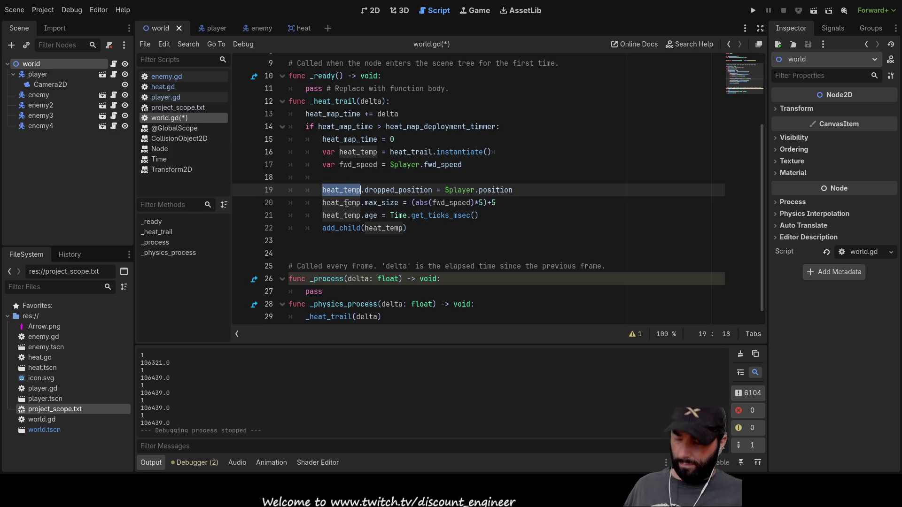
{"action": "key", "text": "Up"}
{"action": "key", "text": "ctrl+v"}
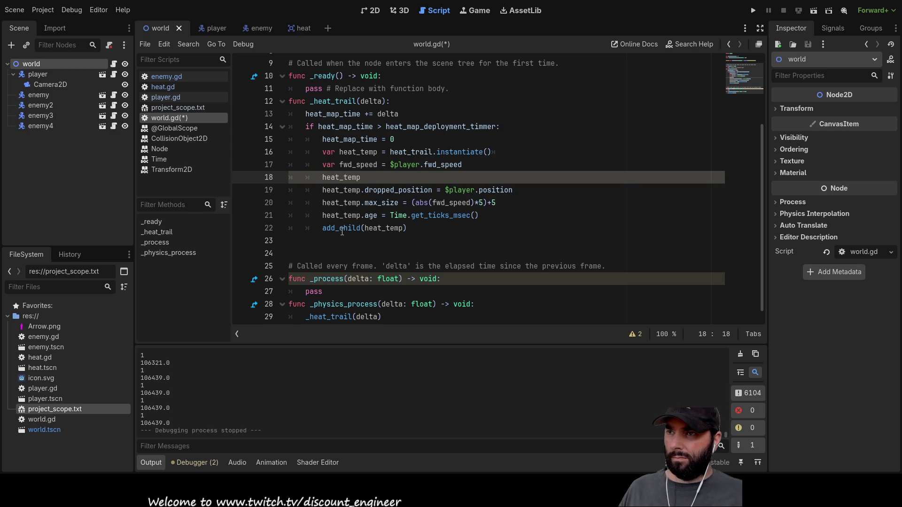
{"action": "double_click", "coordinate": [392, 228]}
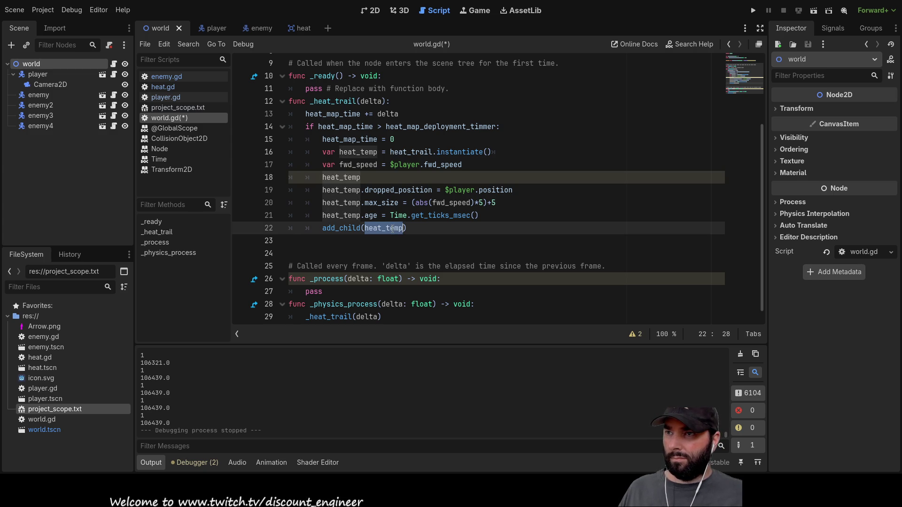
{"action": "left_click", "coordinate": [379, 183]}
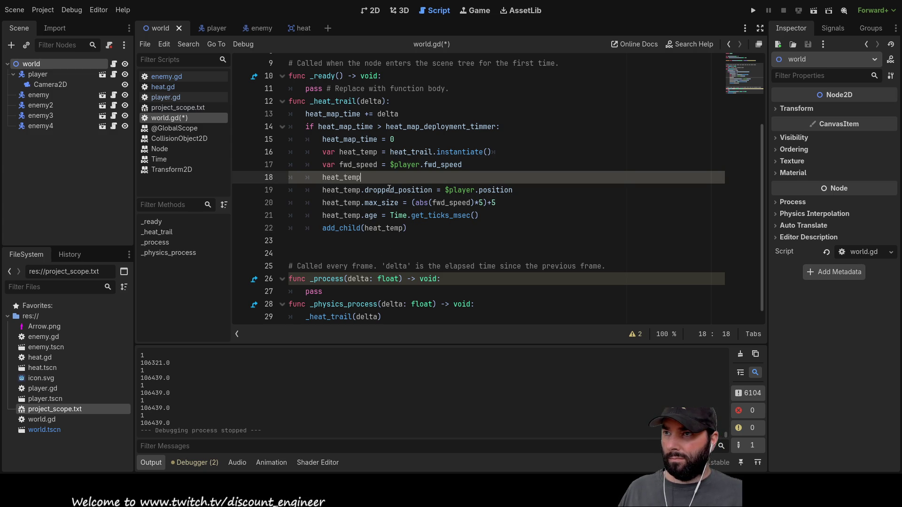
{"action": "type", "text": "."}
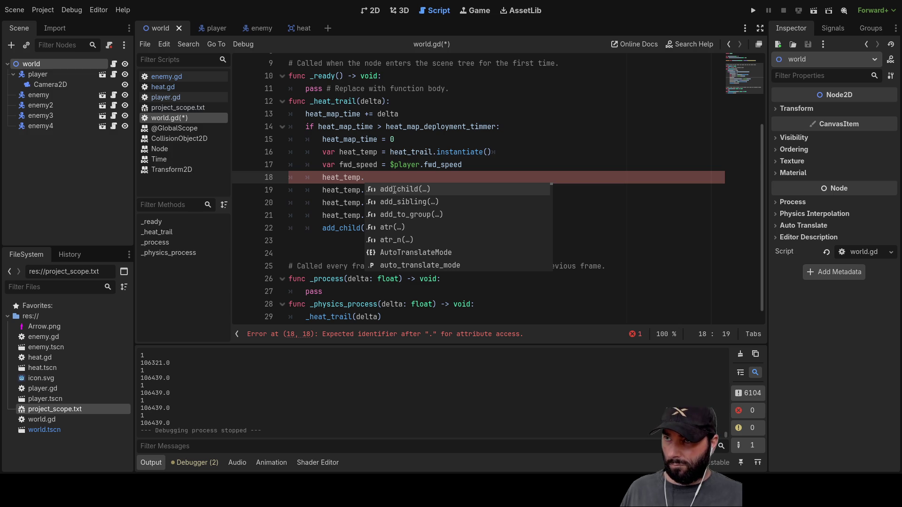
{"action": "left_click", "coordinate": [298, 30]}
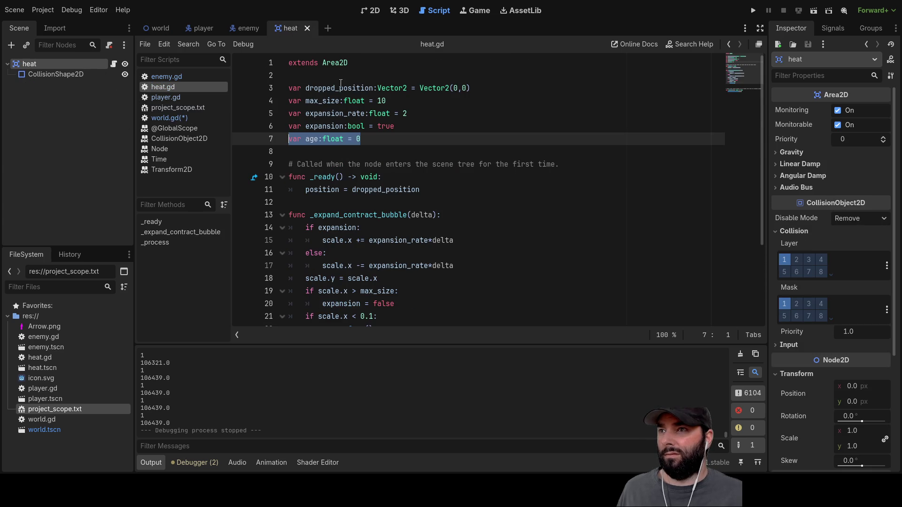
{"action": "left_click", "coordinate": [204, 28]}
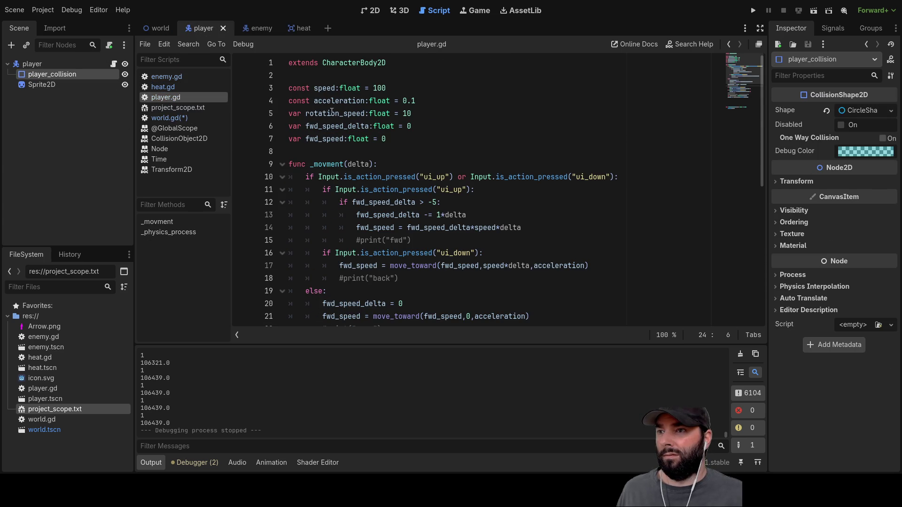
{"action": "left_click", "coordinate": [144, 26]}
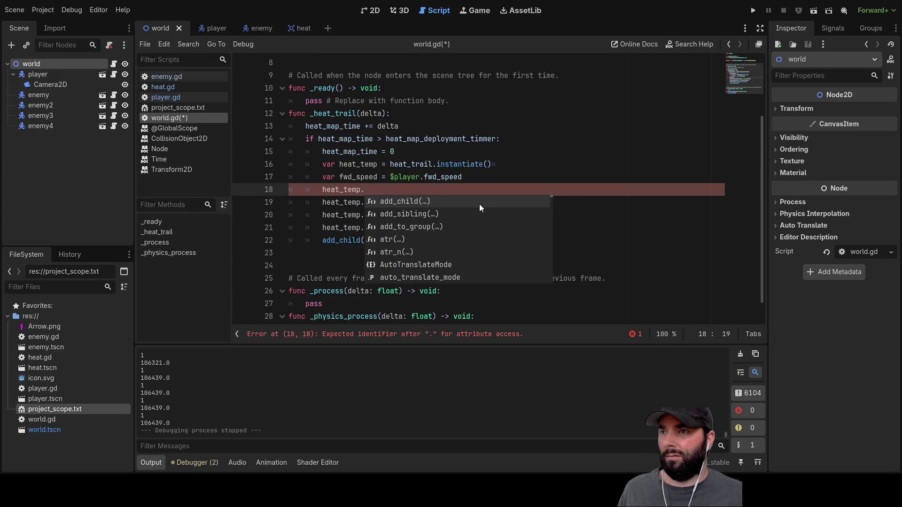
{"action": "left_click", "coordinate": [537, 170]}
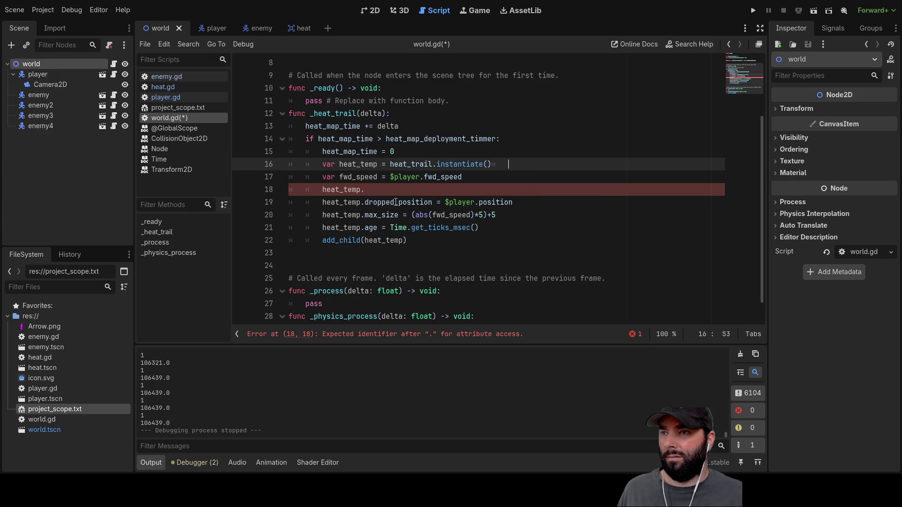
{"action": "left_click", "coordinate": [376, 185]}
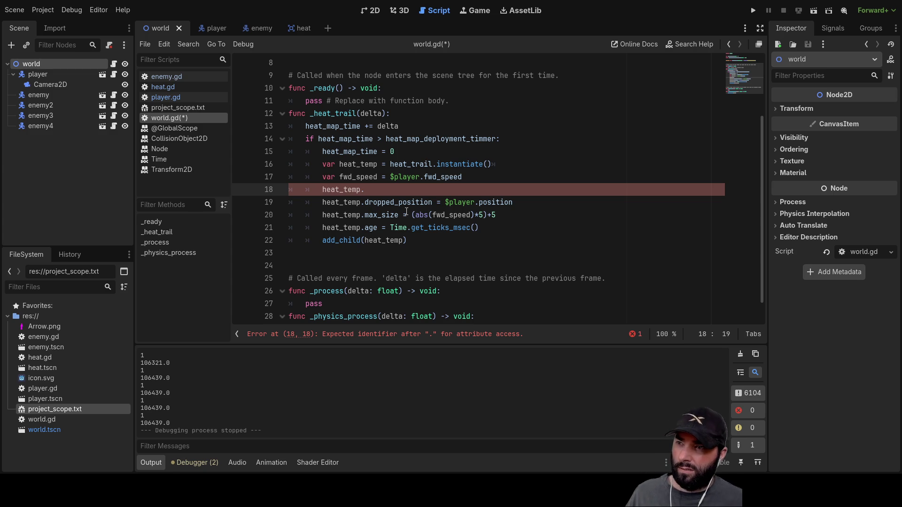
Replace heat_temp. on line 18 with the start of a 'var player_idel =' declaration
{"action": "key", "text": "Home"}
{"action": "key", "text": "shift+Right"}
{"action": "key", "text": "shift+Right"}
{"action": "key", "text": "shift+Right"}
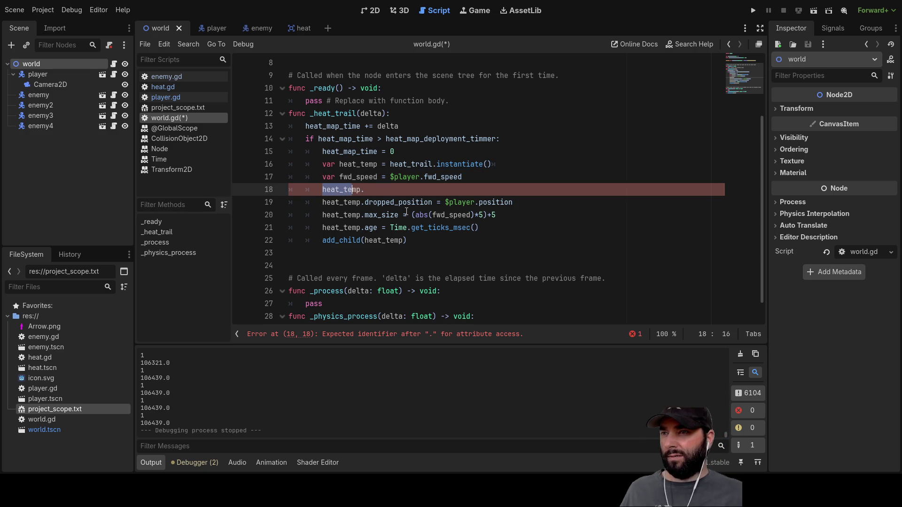
{"action": "type", "text": "var ."}
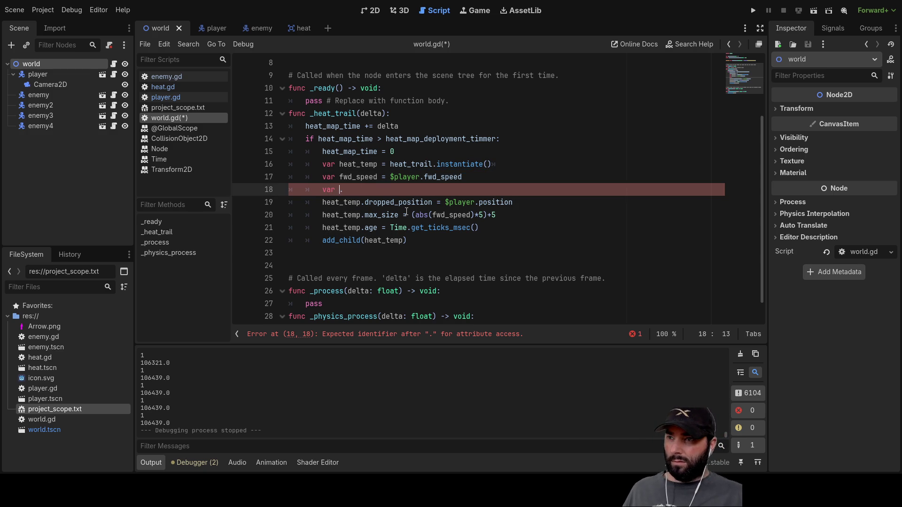
{"action": "type", "text": "player_"}
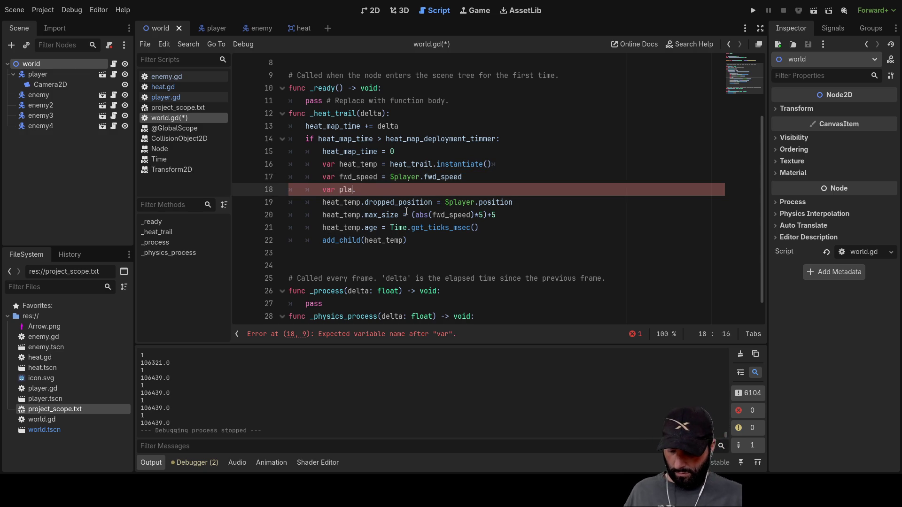
{"action": "type", "text": "idel "}
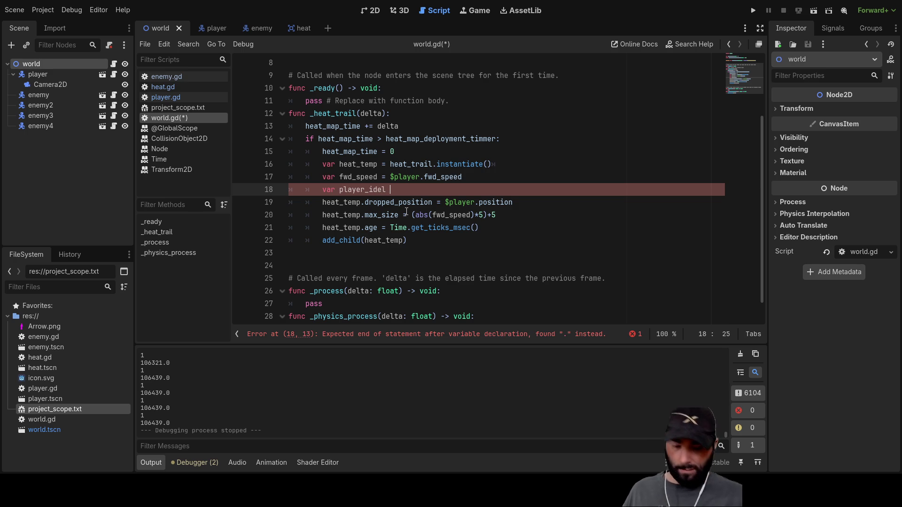
{"action": "type", "text": "="}
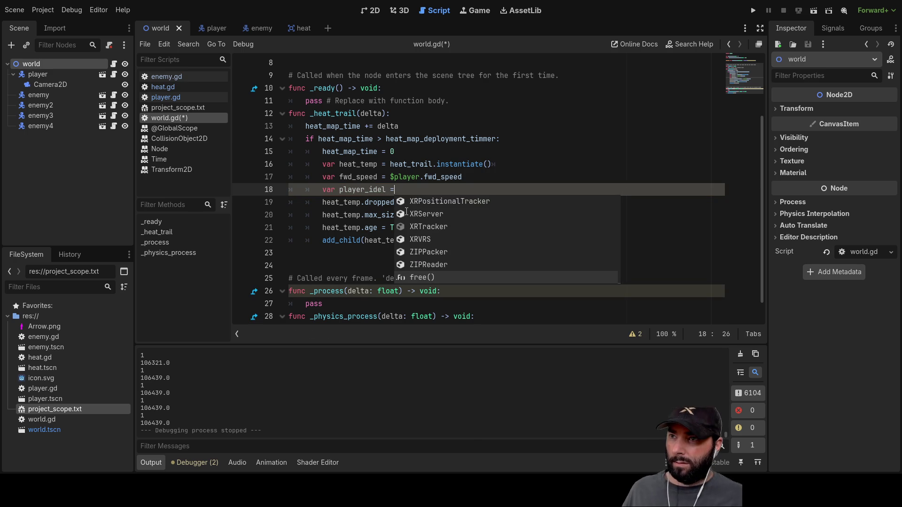
{"action": "key", "text": "Up"}
{"action": "left_click", "coordinate": [444, 175]}
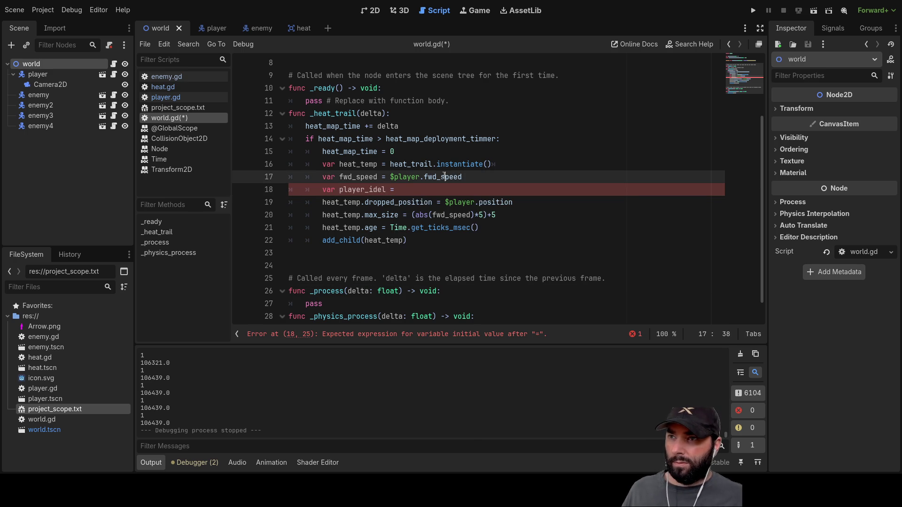
{"action": "left_click_drag", "start_coordinate": [388, 177], "coordinate": [419, 177]}
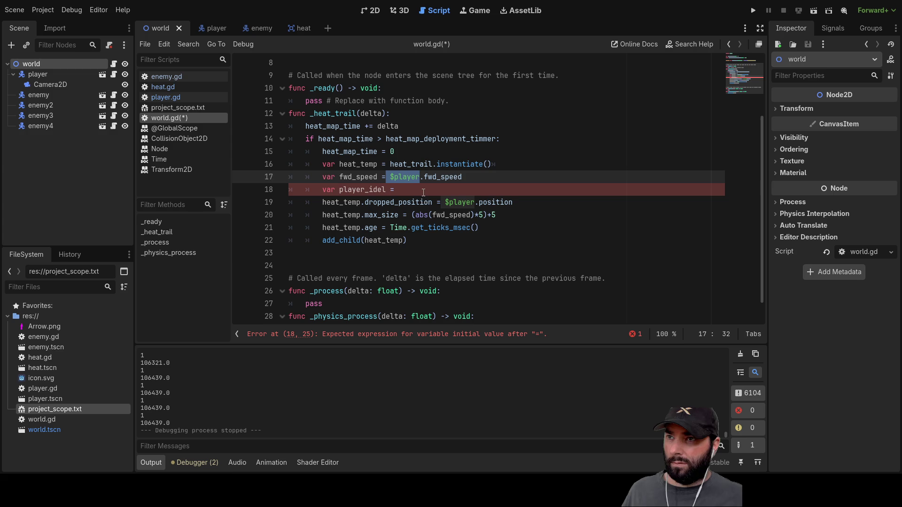
{"action": "left_click", "coordinate": [402, 189]}
Finish line 18 as $player.idel_time, then append + to the max_size line 20
{"action": "type", "text": "$player."}
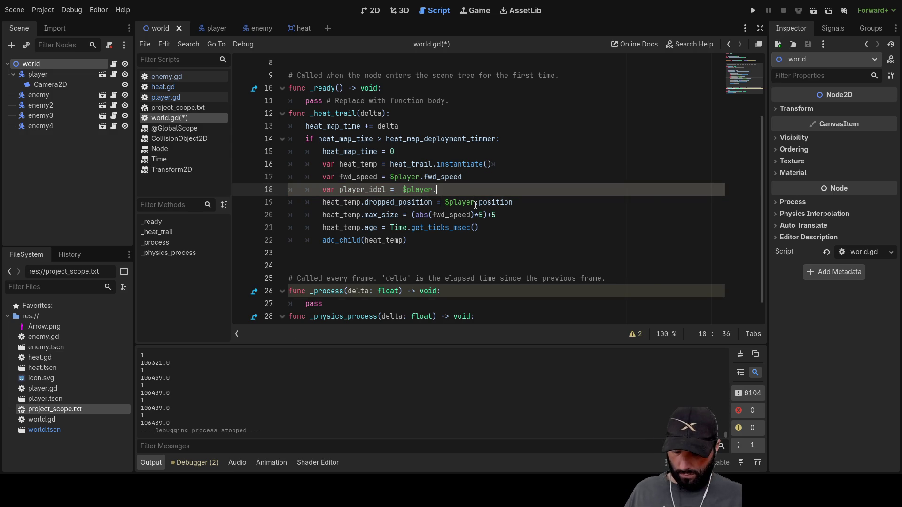
{"action": "type", "text": "idek"}
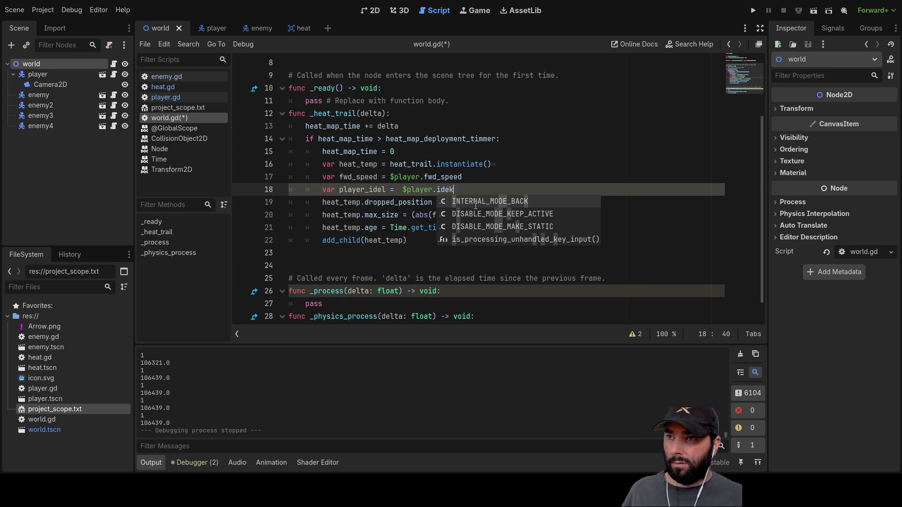
{"action": "key", "text": "BackSpace"}
{"action": "type", "text": "l"}
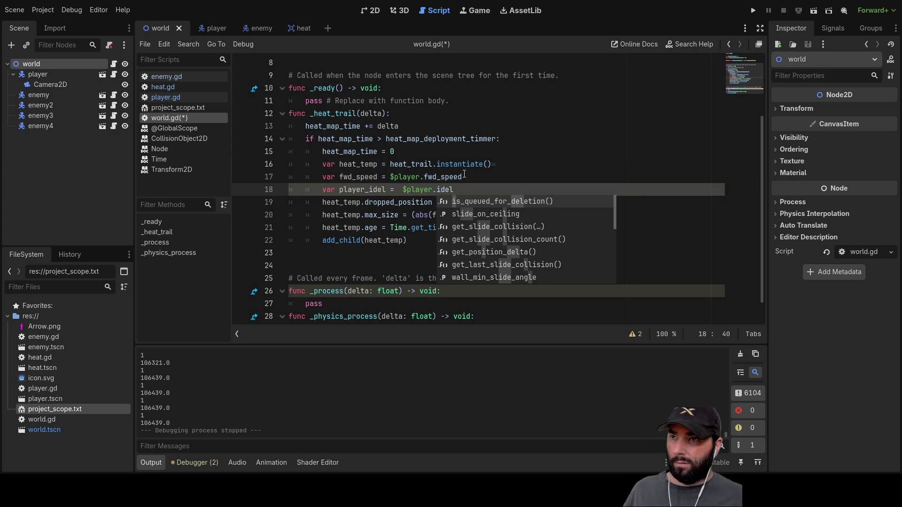
{"action": "left_click", "coordinate": [477, 190]}
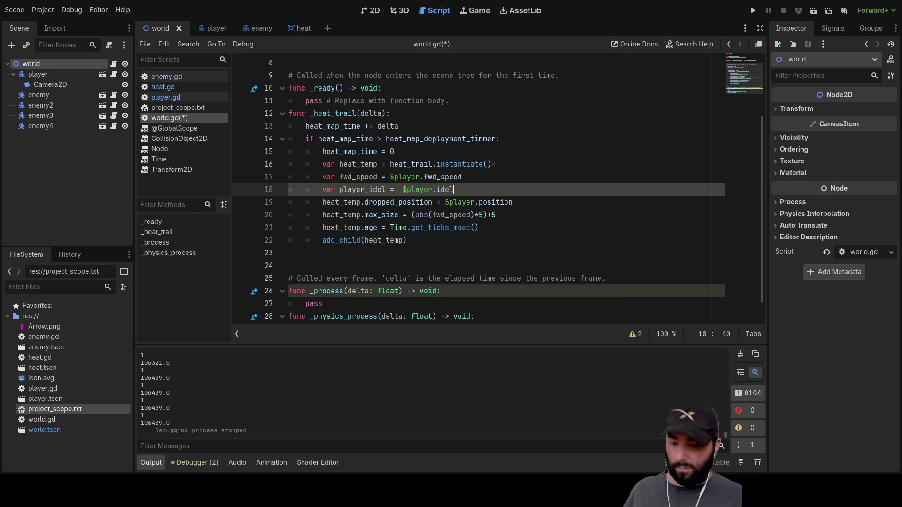
{"action": "type", "text": "_time"}
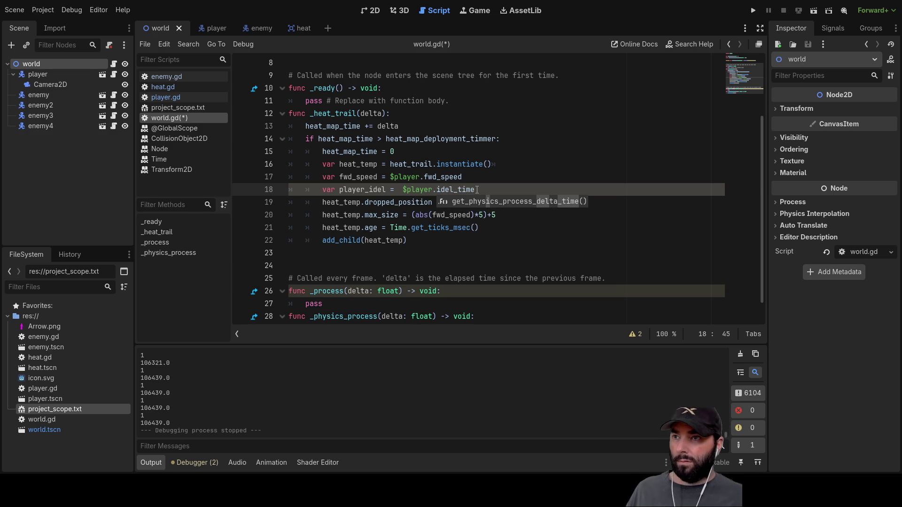
{"action": "key", "text": "Escape"}
{"action": "key", "text": "Up"}
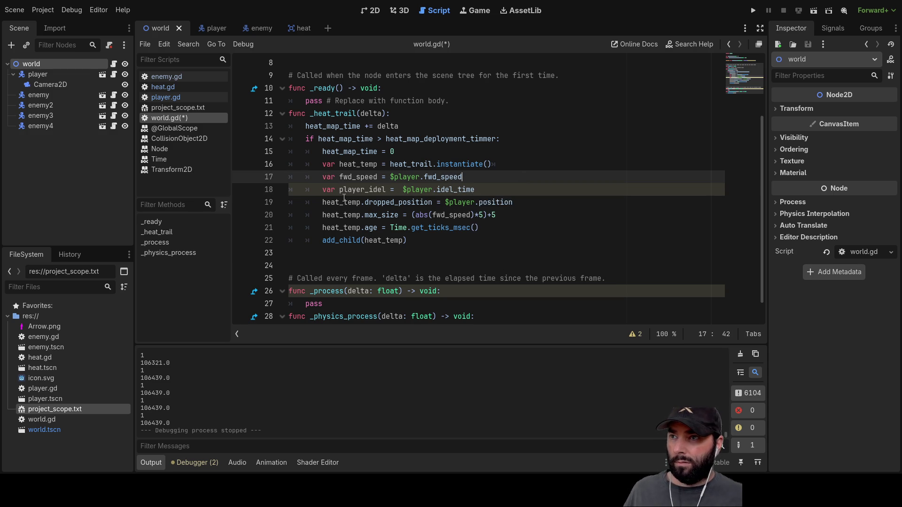
{"action": "left_click", "coordinate": [500, 216]}
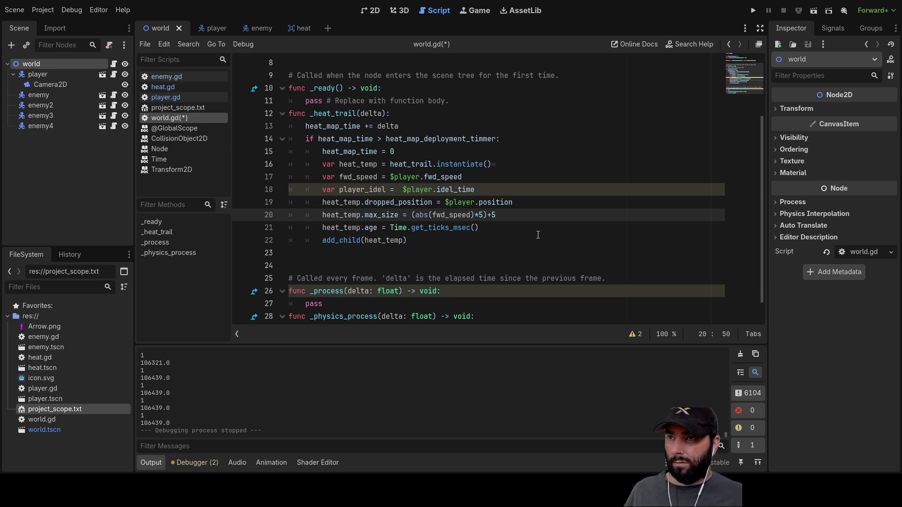
{"action": "type", "text": "+"}
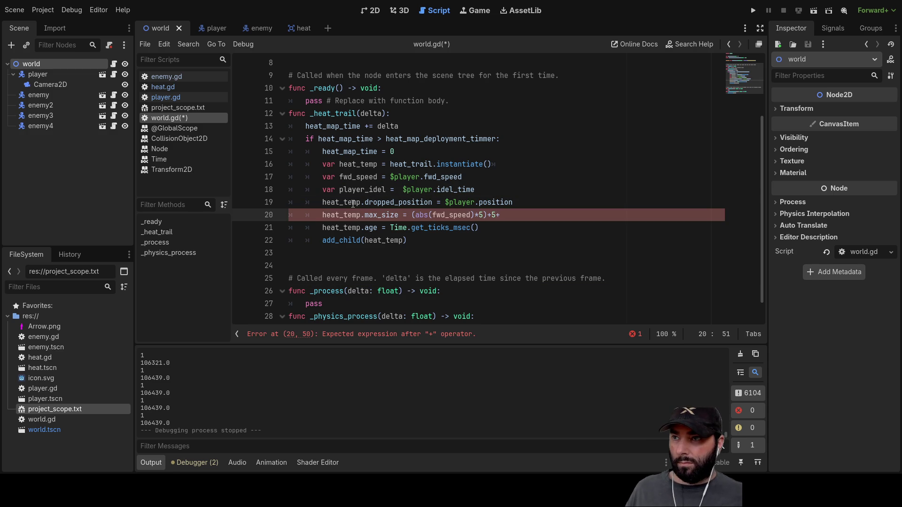